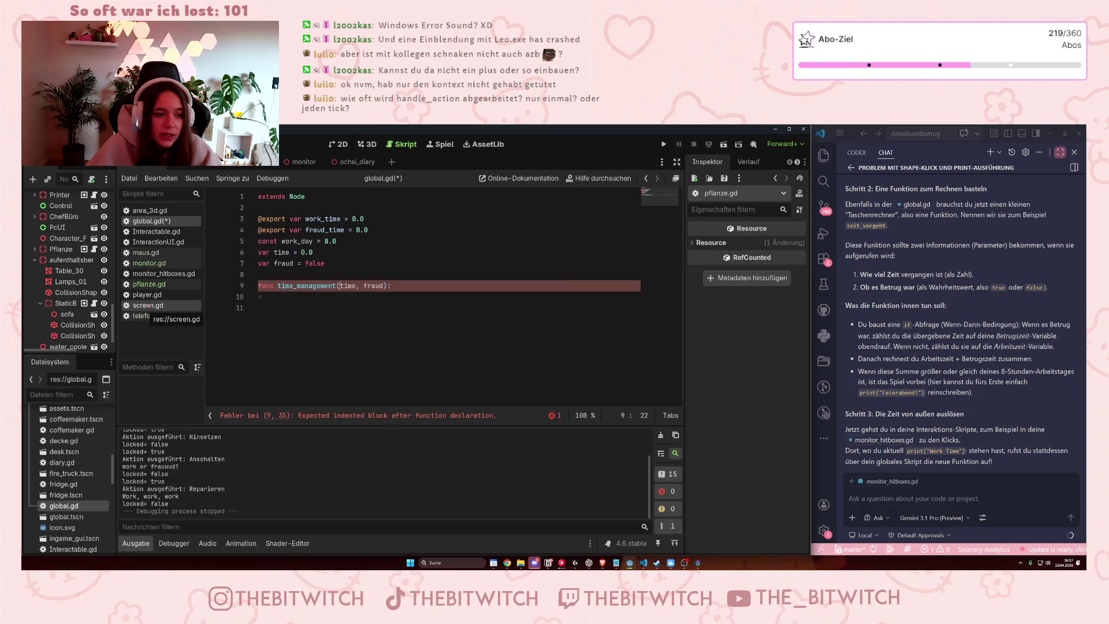
Look over the Global.fraud_time = 10 line in pflanze.gd.
click(149, 283)
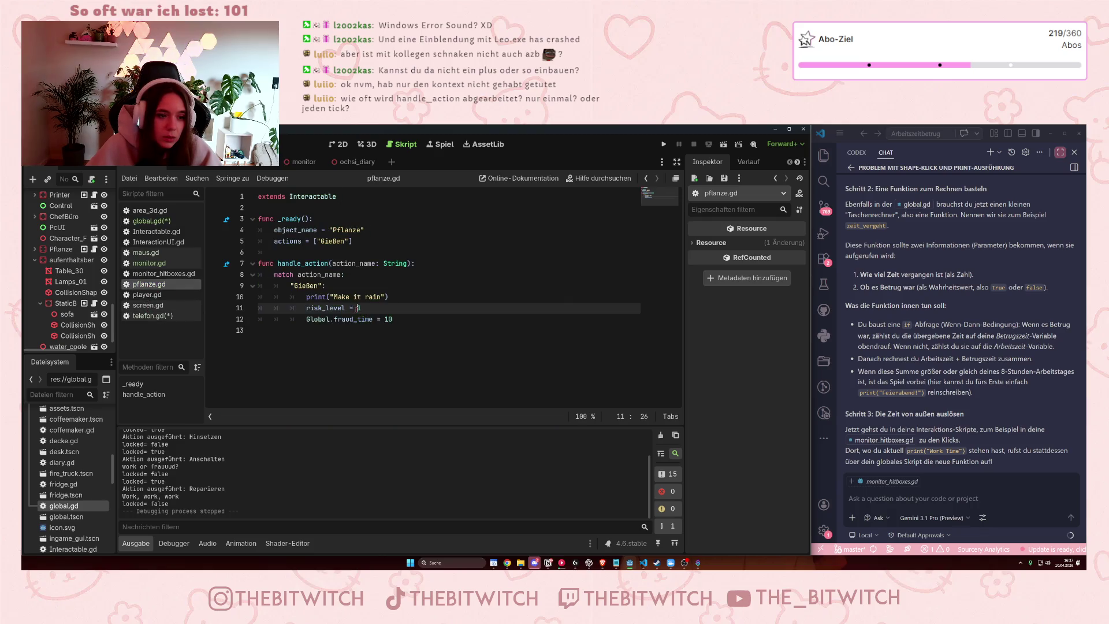
key(Down)
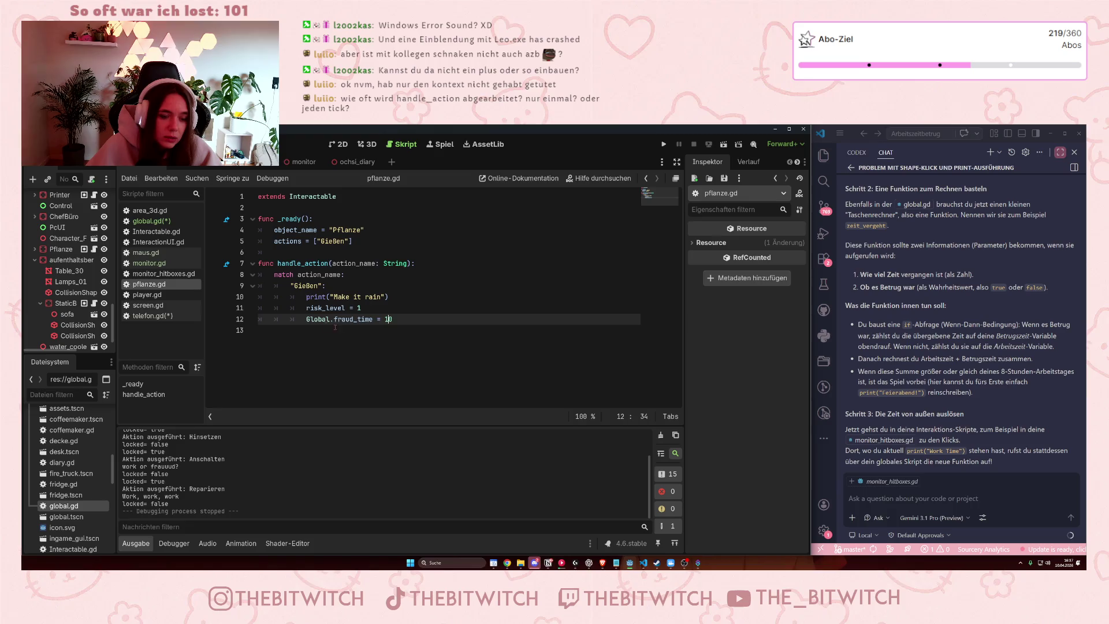
text(0)
drag(305, 320, 393, 319)
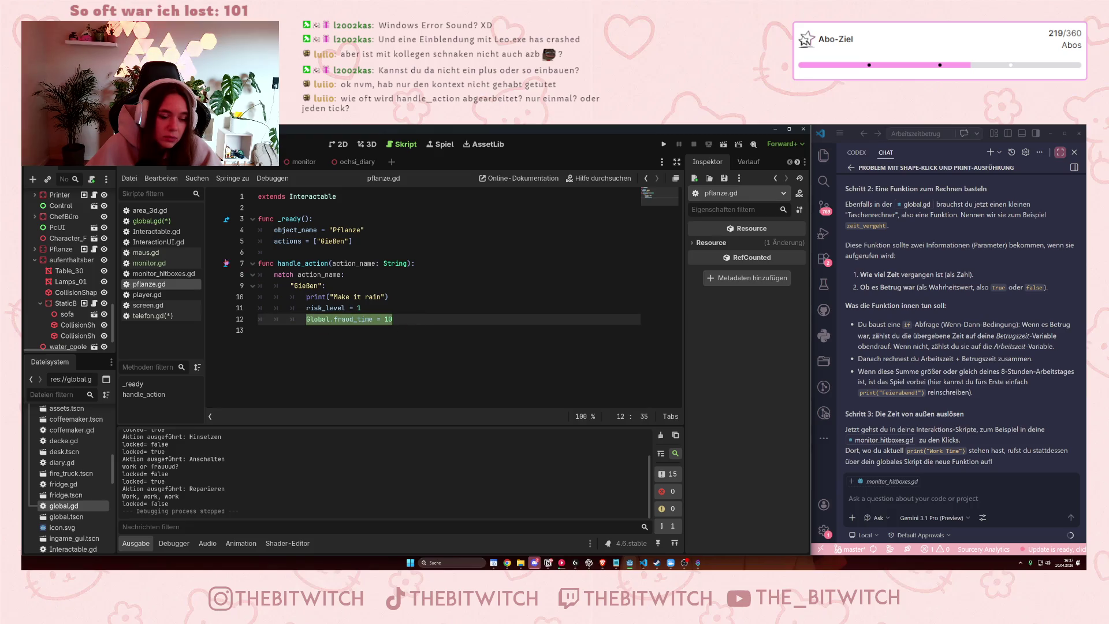
click(362, 320)
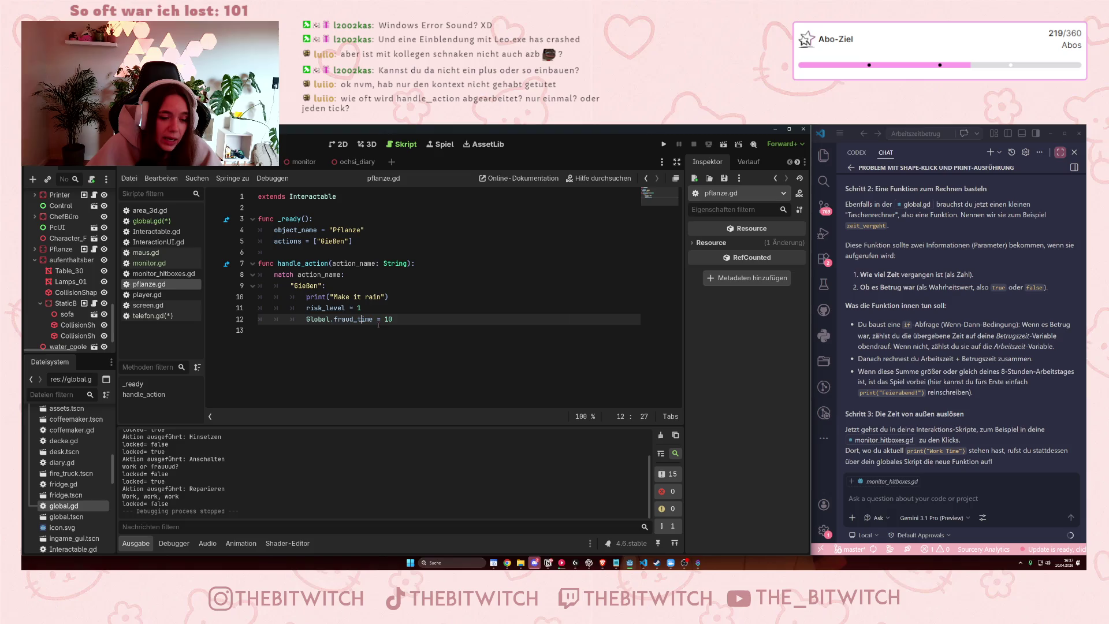
double_click(345, 319)
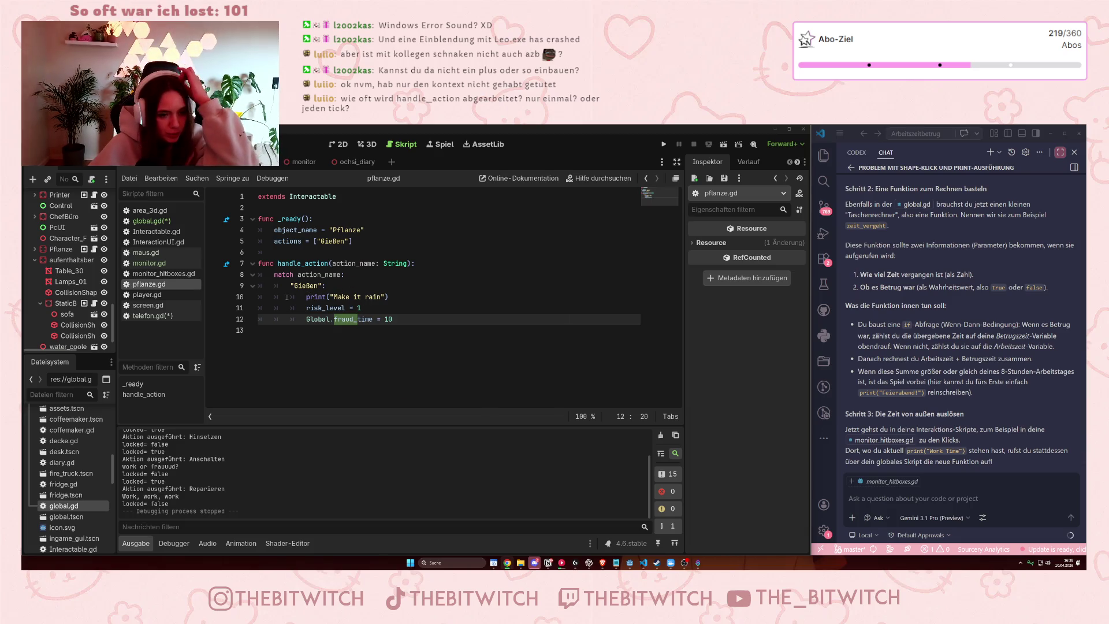
In global.gd set work_day to 480 and work_time, fraud_time and time to 0.
click(152, 221)
drag(325, 241, 337, 242)
text(48)
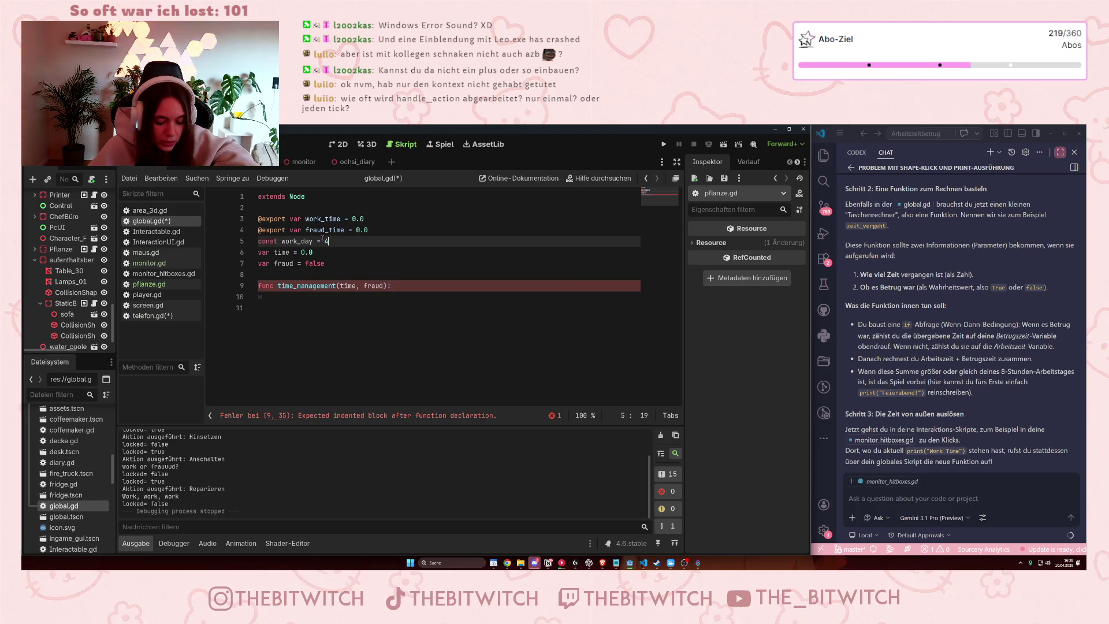
drag(352, 219, 363, 219)
text(0)
key(Down)
key(shift+End)
key(BackSpace)
key(Down)
key(Down)
drag(318, 254, 301, 254)
text(0)
Inspect the time_management(time, fraud) header and its empty body in global.gd.
click(330, 285)
click(317, 366)
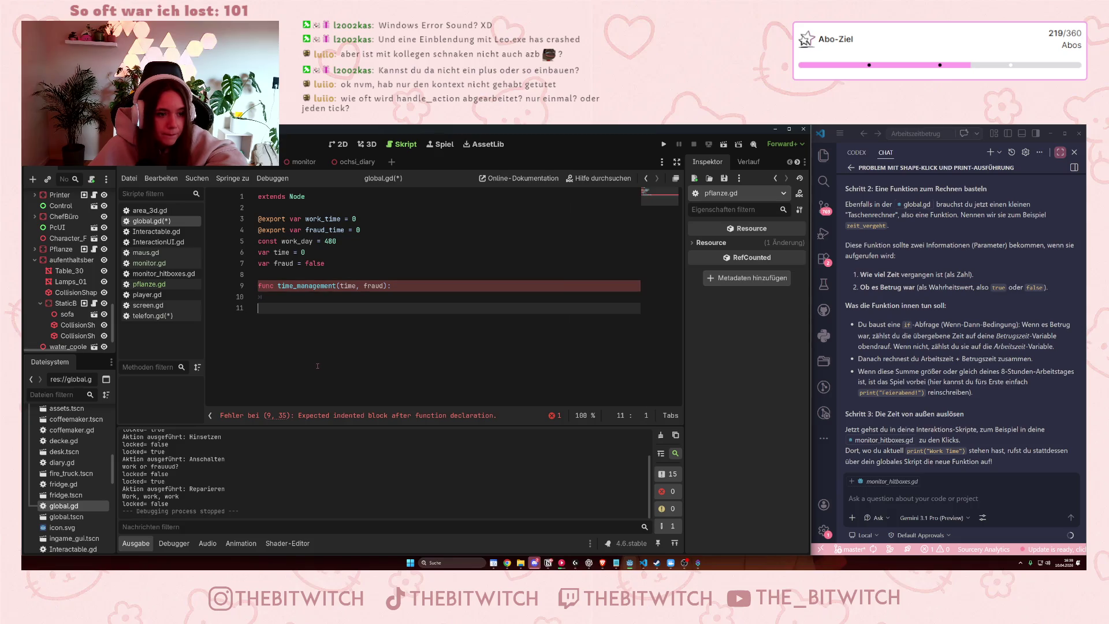
click(356, 285)
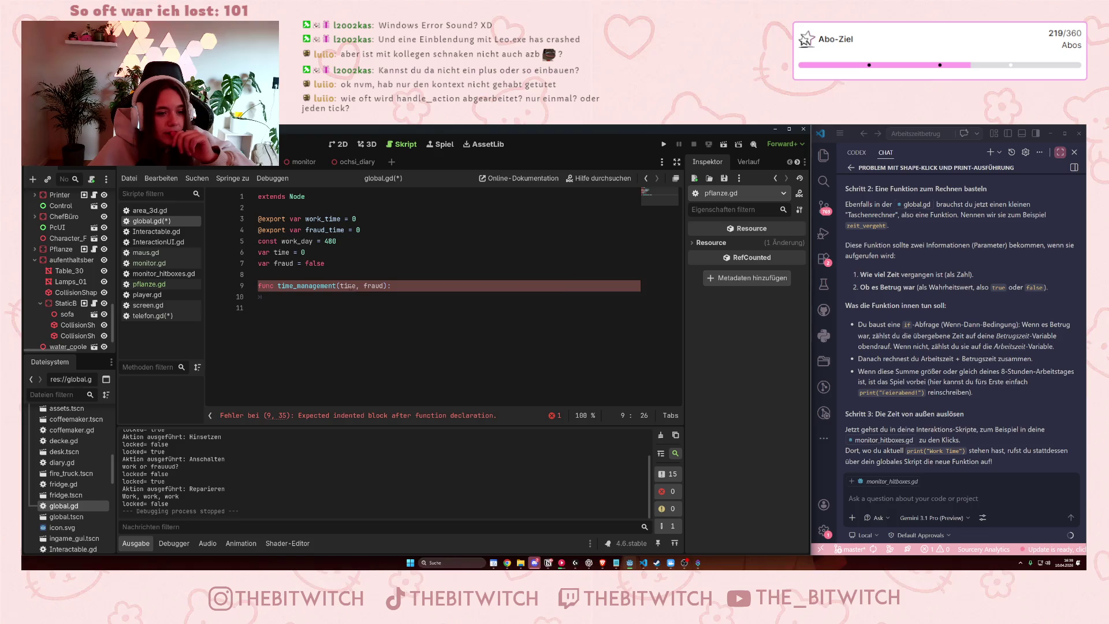
key(Right)
key(Right)
key(Right)
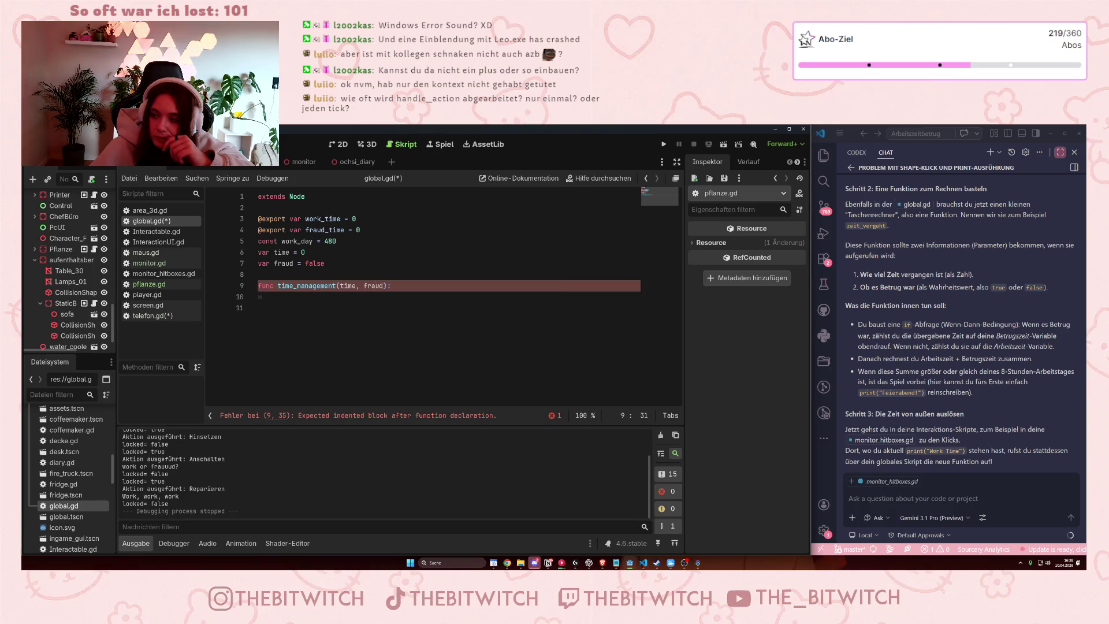
click(332, 255)
Review global.gd's variables and the time_management(time, fraud) function.
click(362, 266)
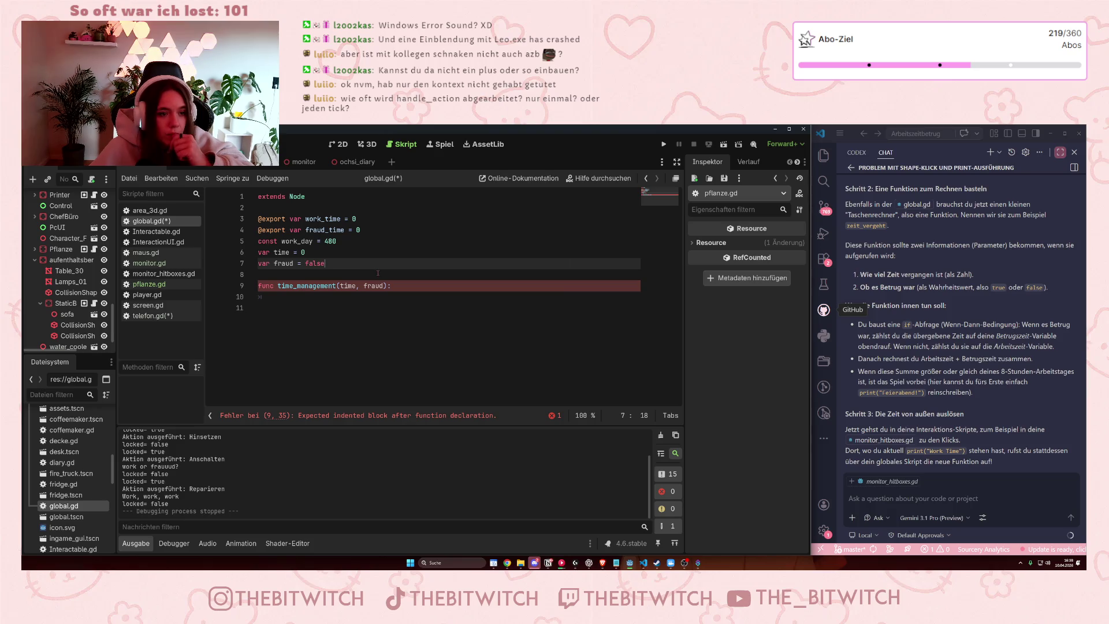
drag(275, 252, 289, 252)
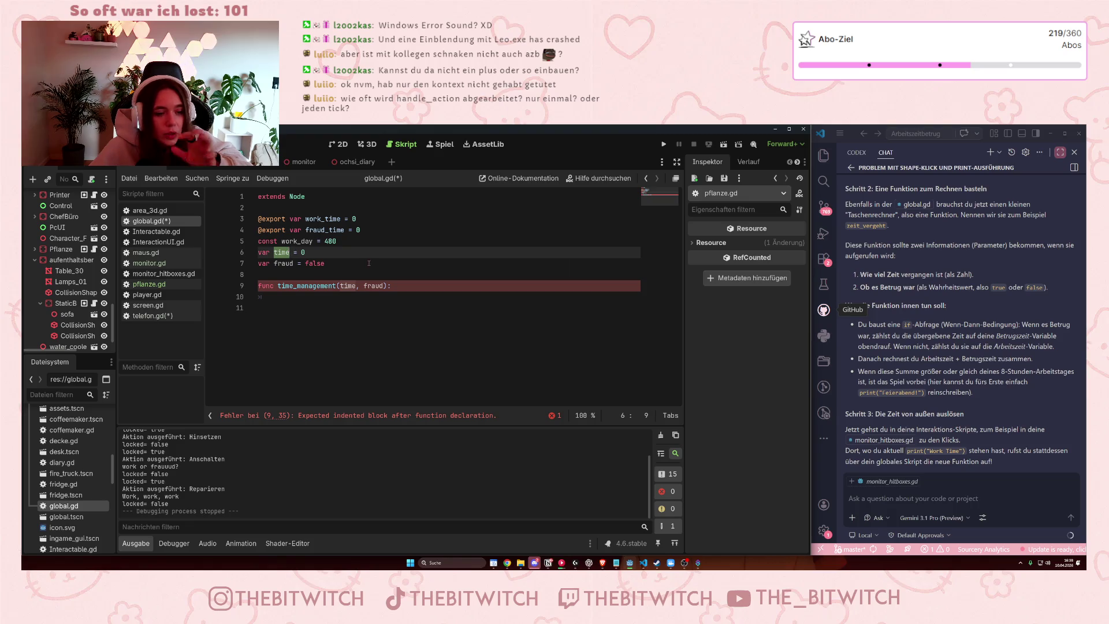
click(310, 251)
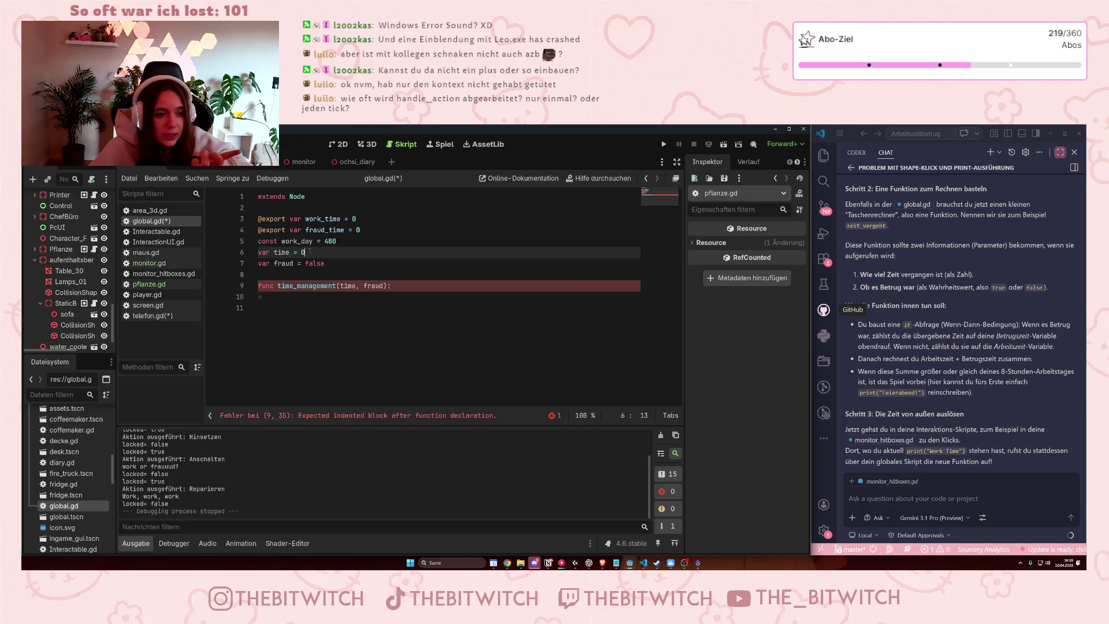
click(308, 301)
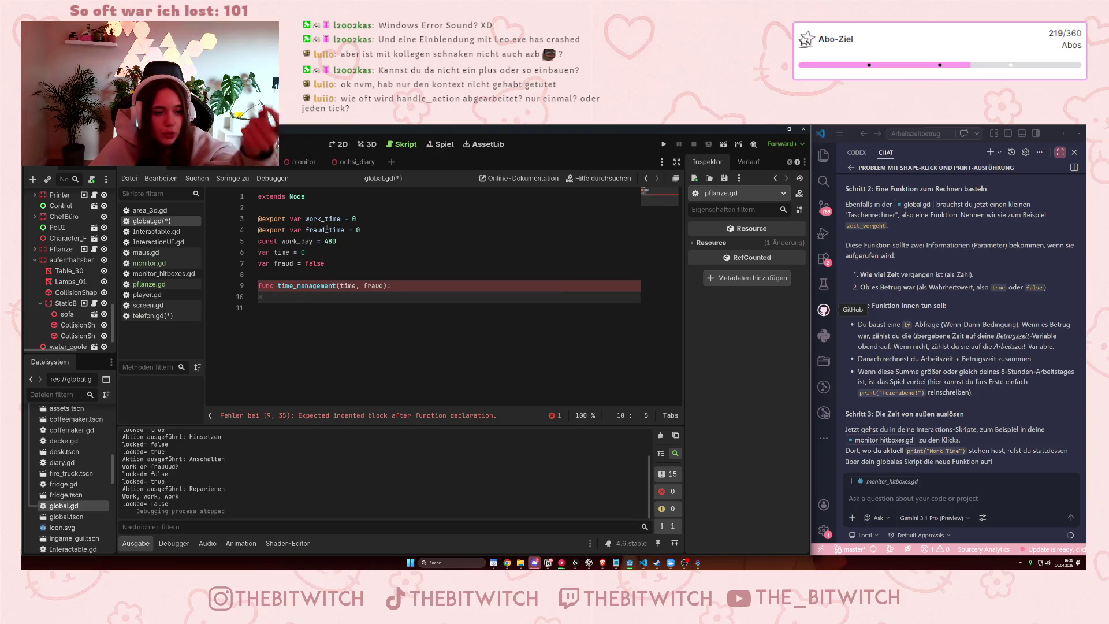
click(373, 287)
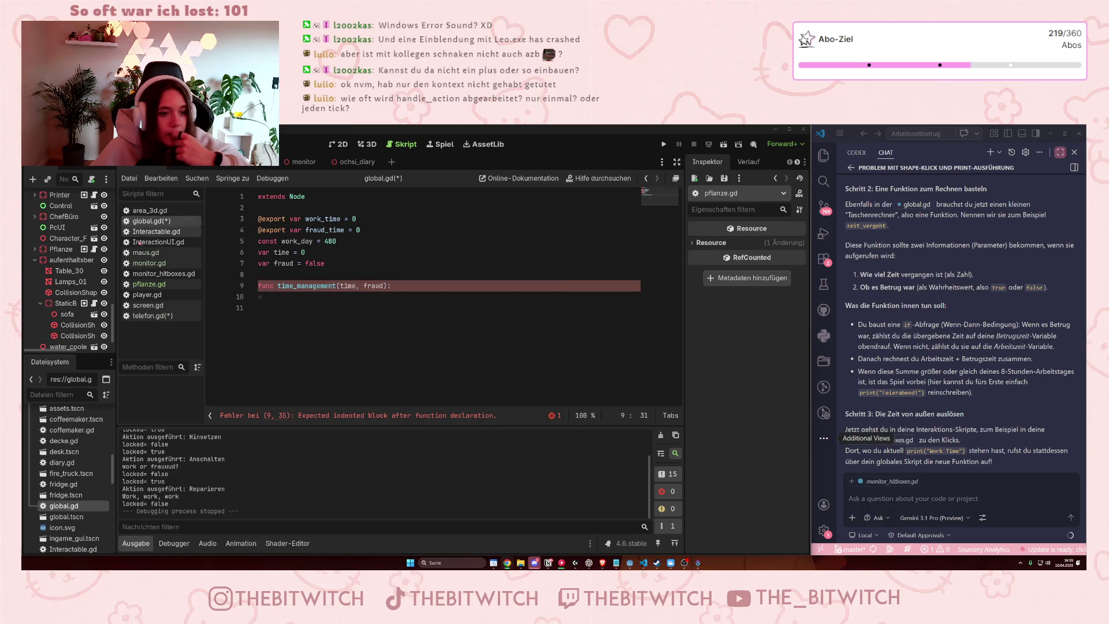
Open pflanze.gd and select the Global.fraud_time = 10 line in the Gießen case.
click(148, 285)
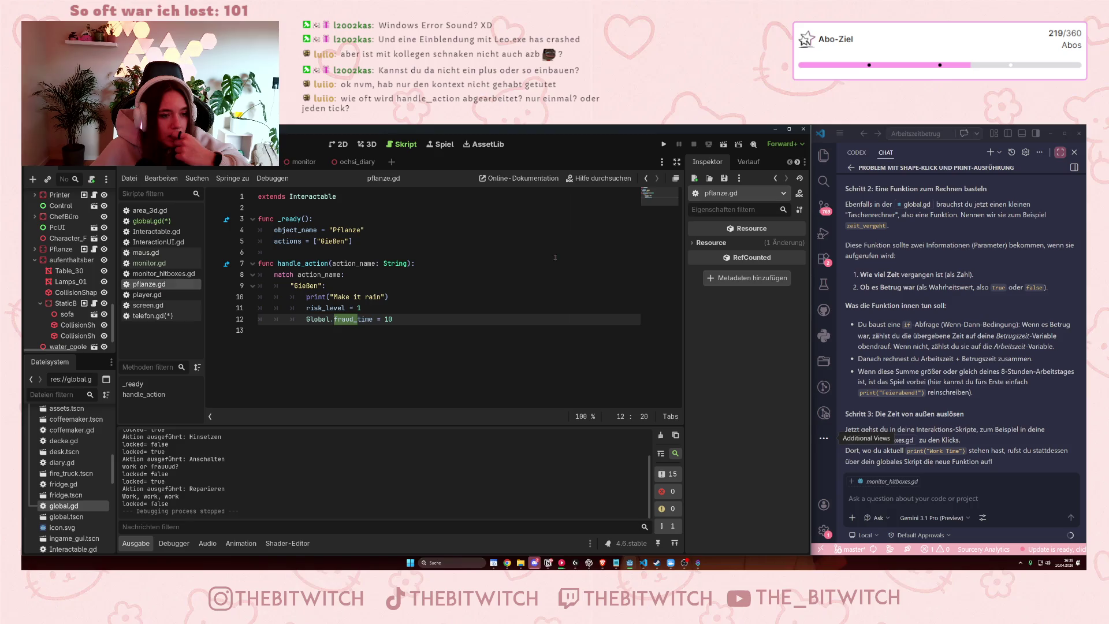
click(330, 264)
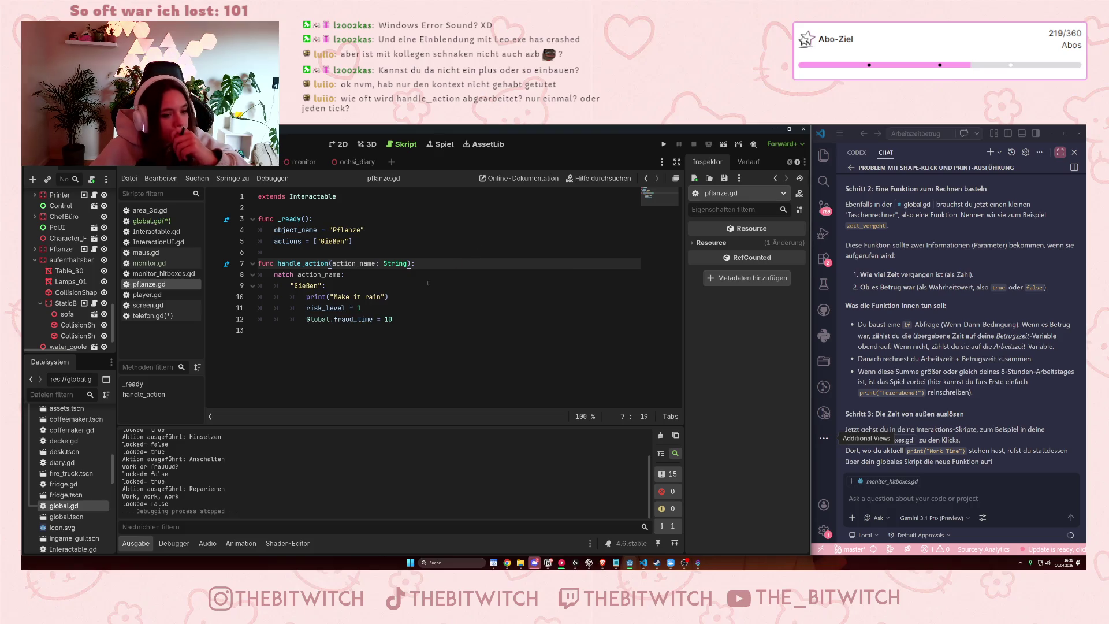
scroll(68, 294, up, 5)
scroll(68, 300, down, 5)
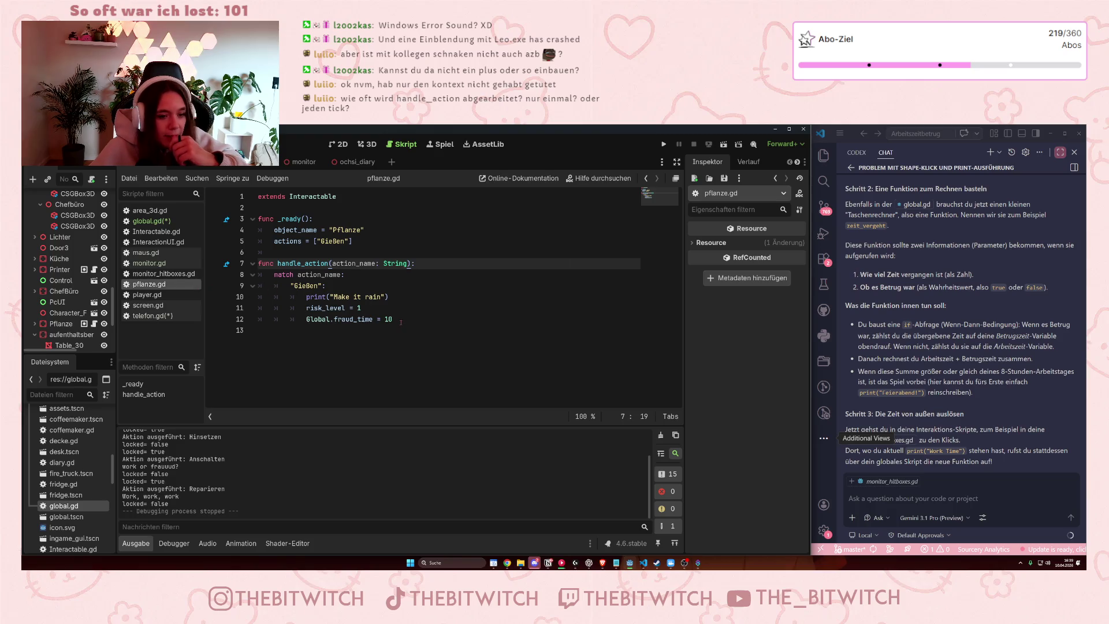
drag(388, 314, 303, 312)
key(shift+Down)
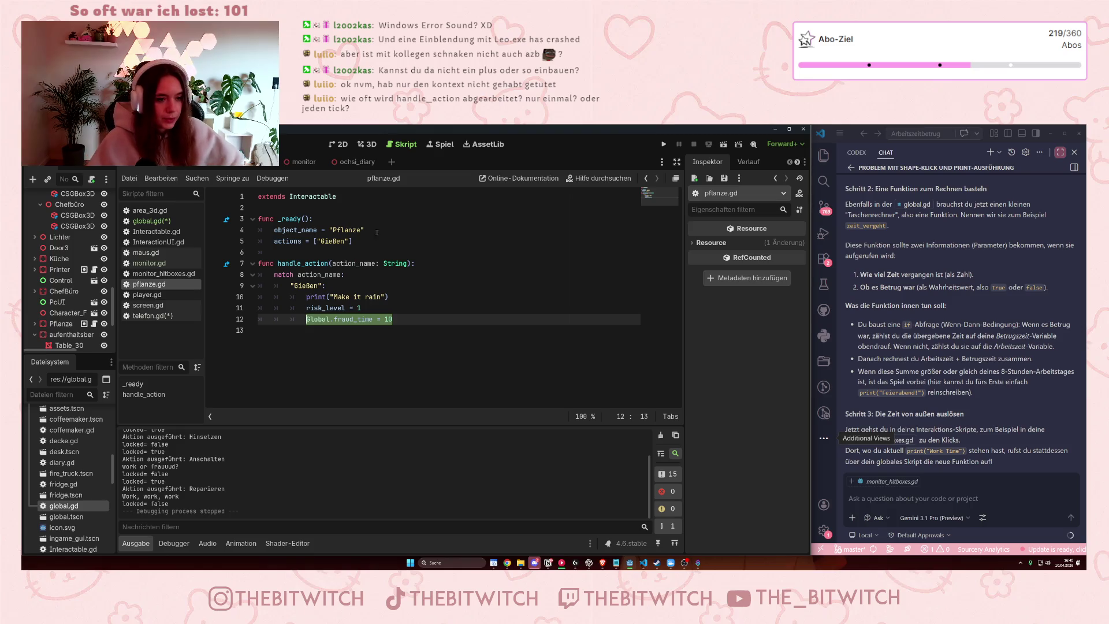
drag(359, 320, 334, 319)
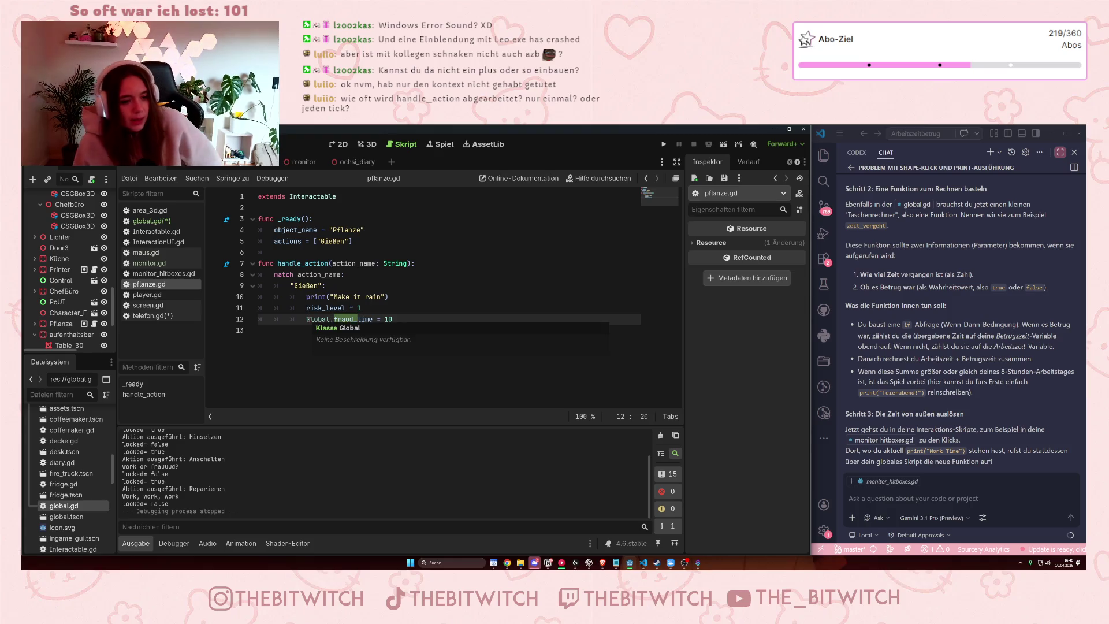
Change pflanze.gd's Gießen line to Global.time = 10, then return to global.gd.
text(time)
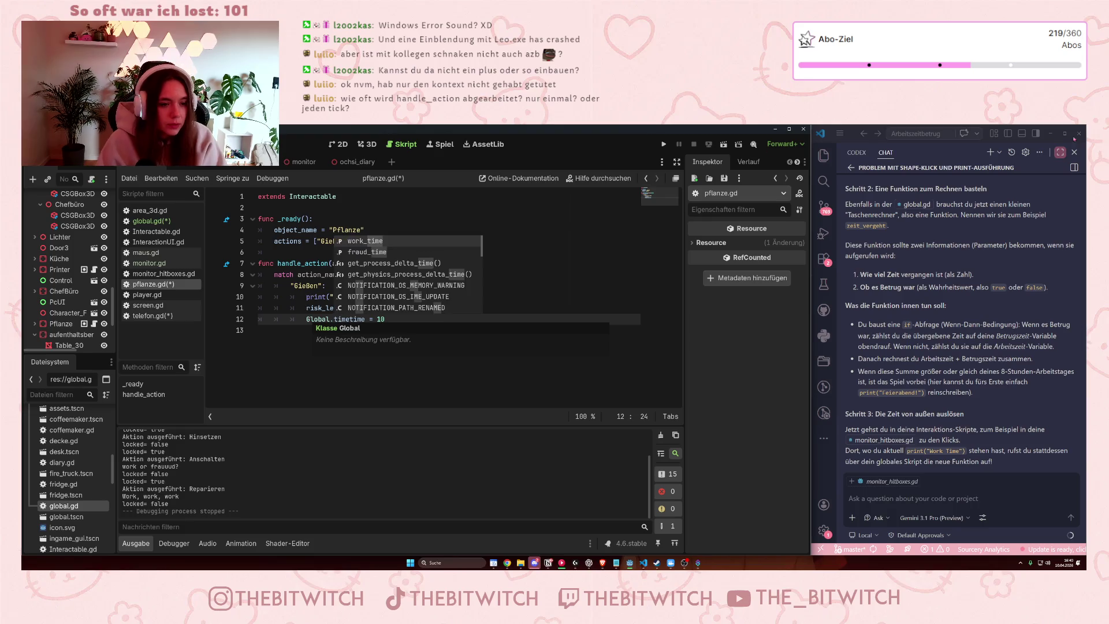
key(BackSpace)
key(BackSpace)
click(462, 350)
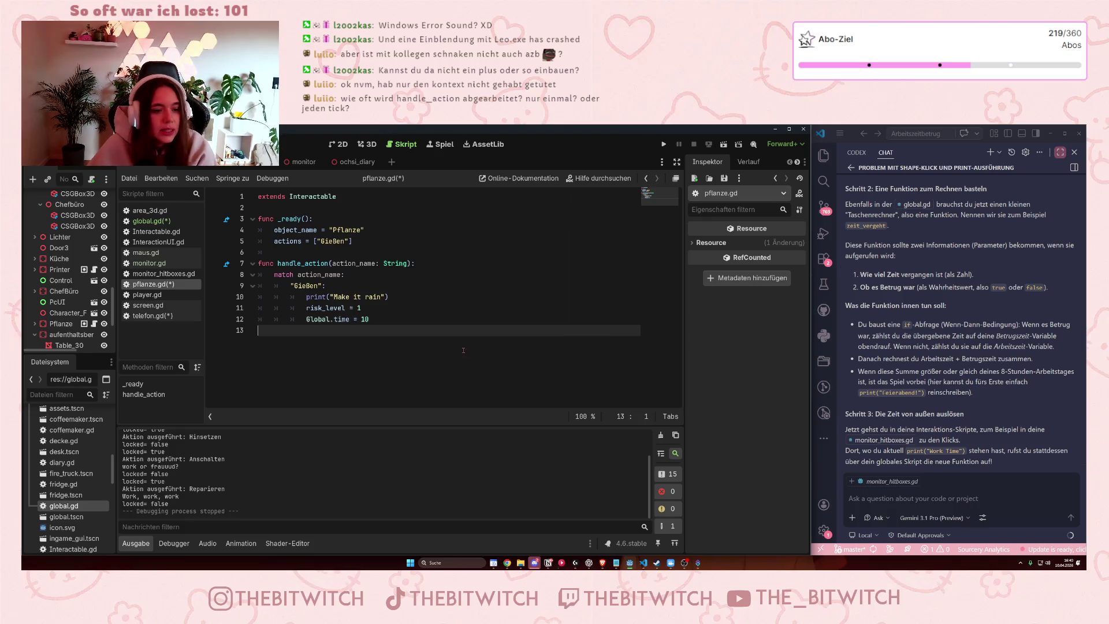
click(440, 321)
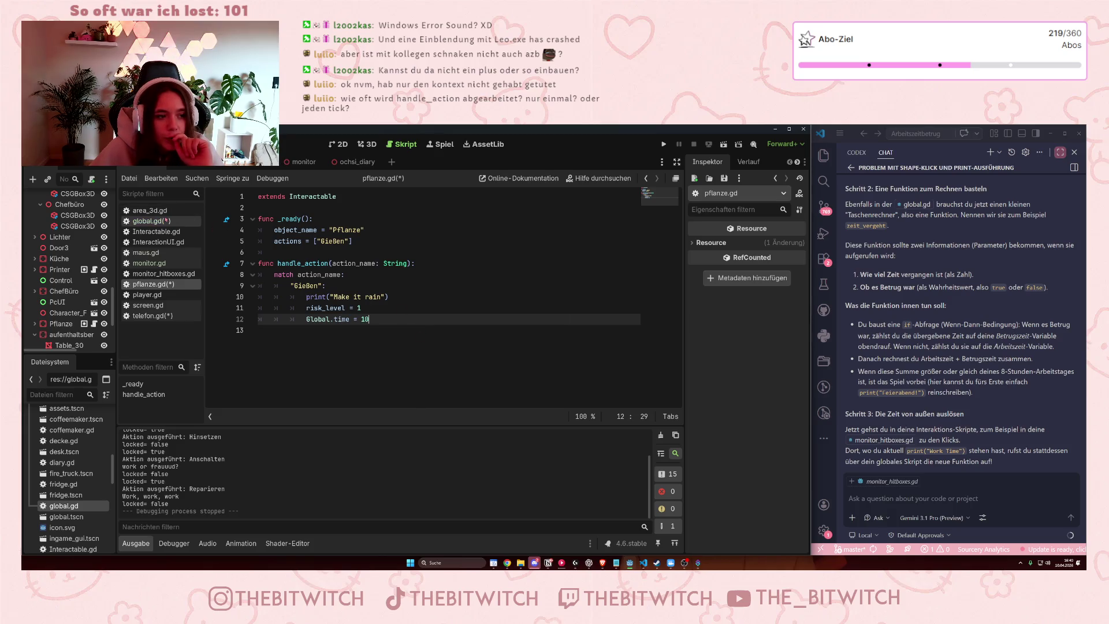
click(151, 221)
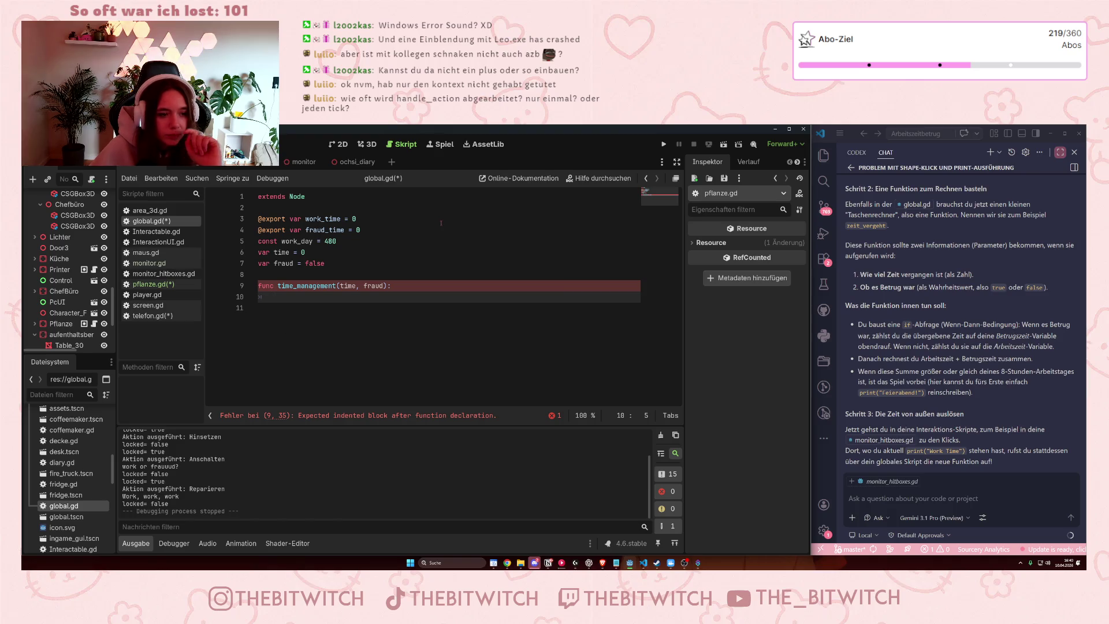
Add an if time block whose if fraud branch sets fraud_time = fraud_time + time.
text(if time > 0)
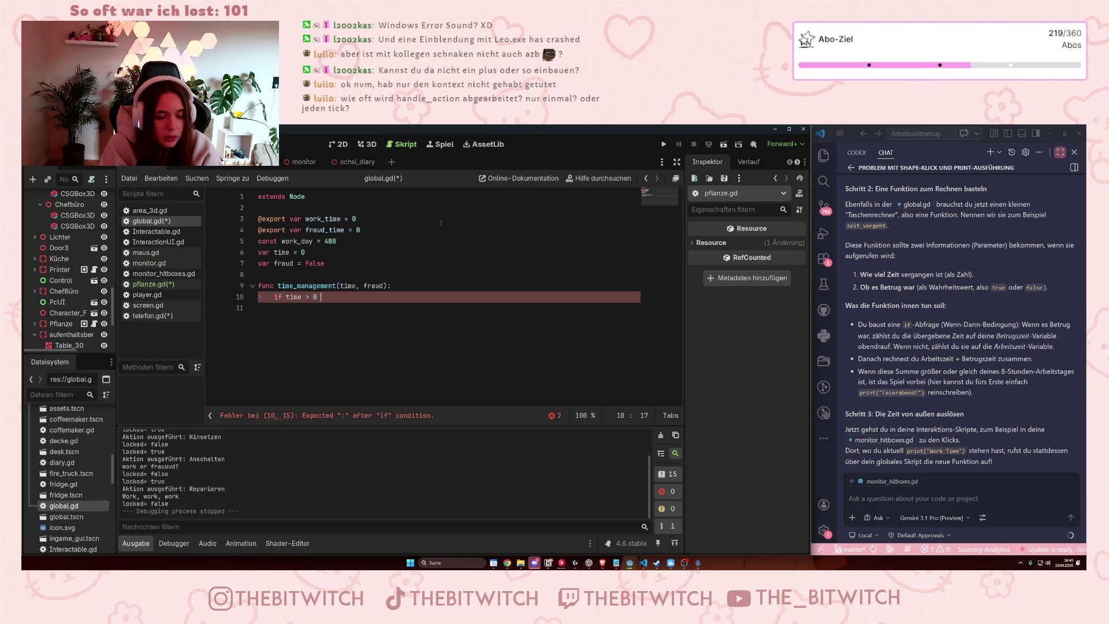
key(Return)
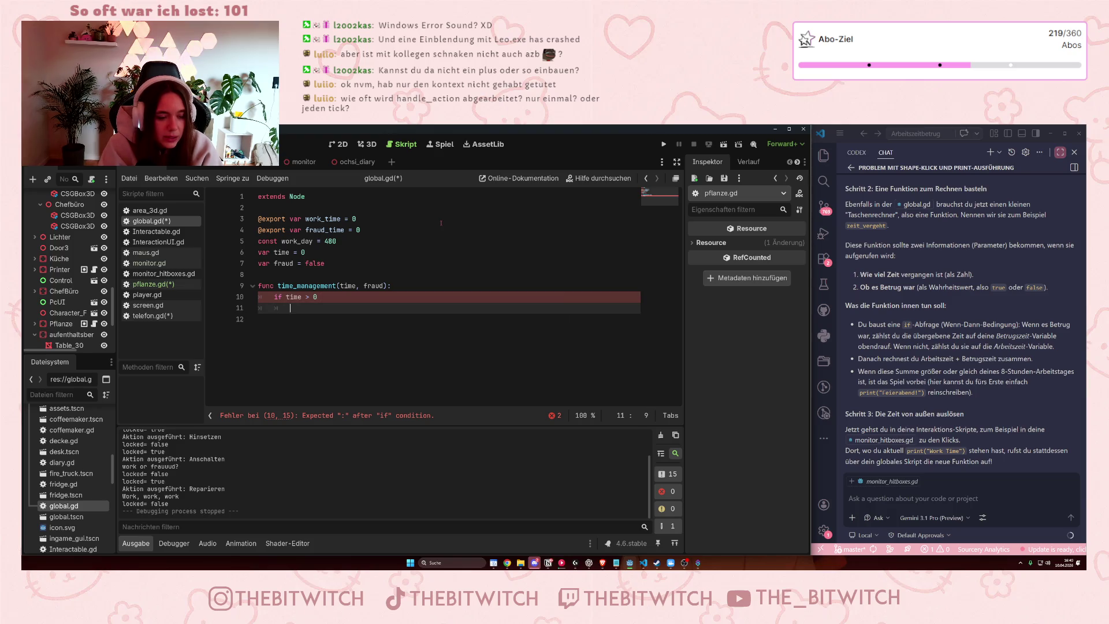
text(if )
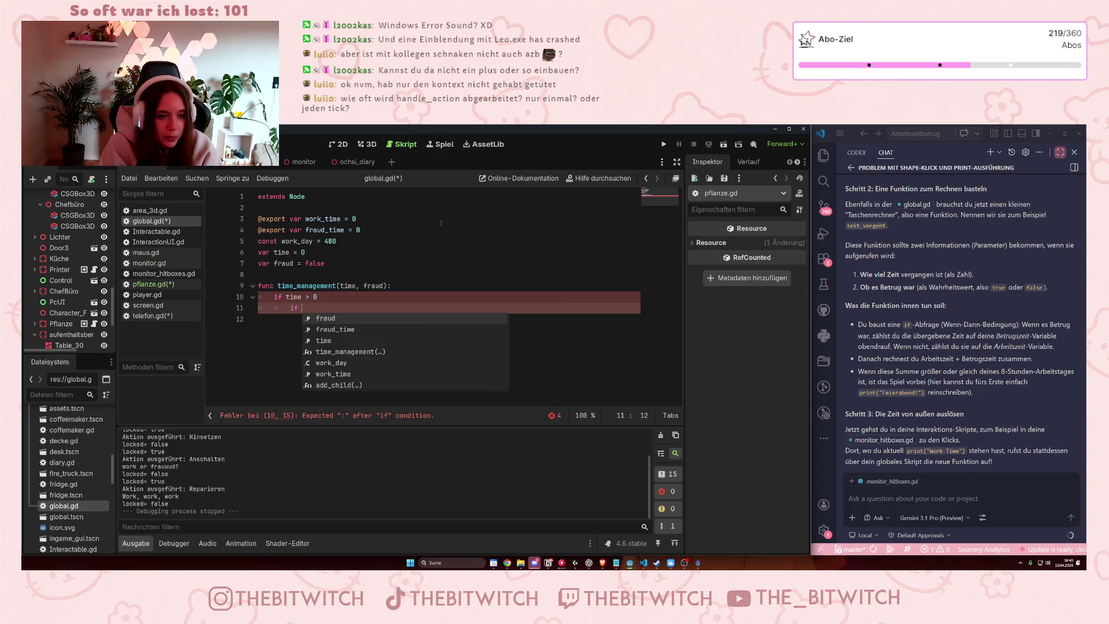
text(fraud)
key(Return)
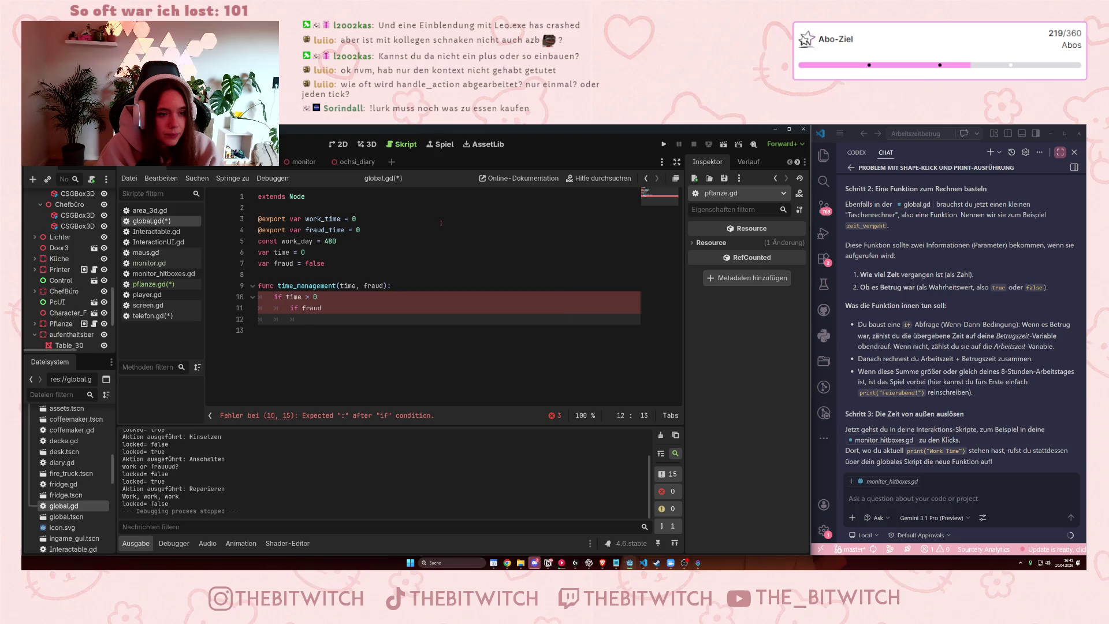
text(f)
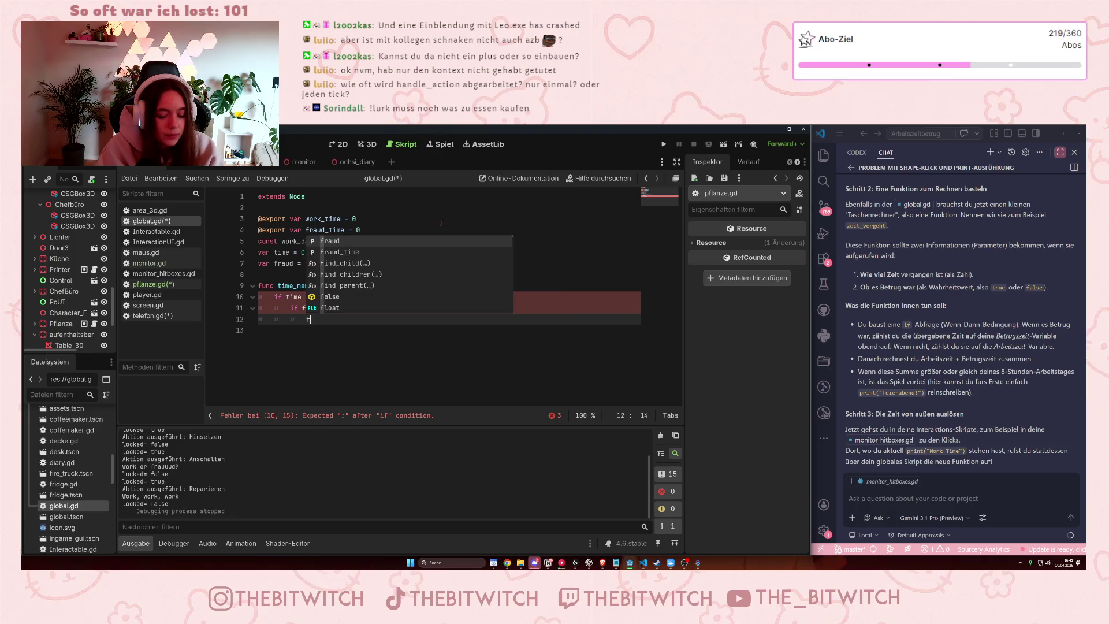
key(BackSpace)
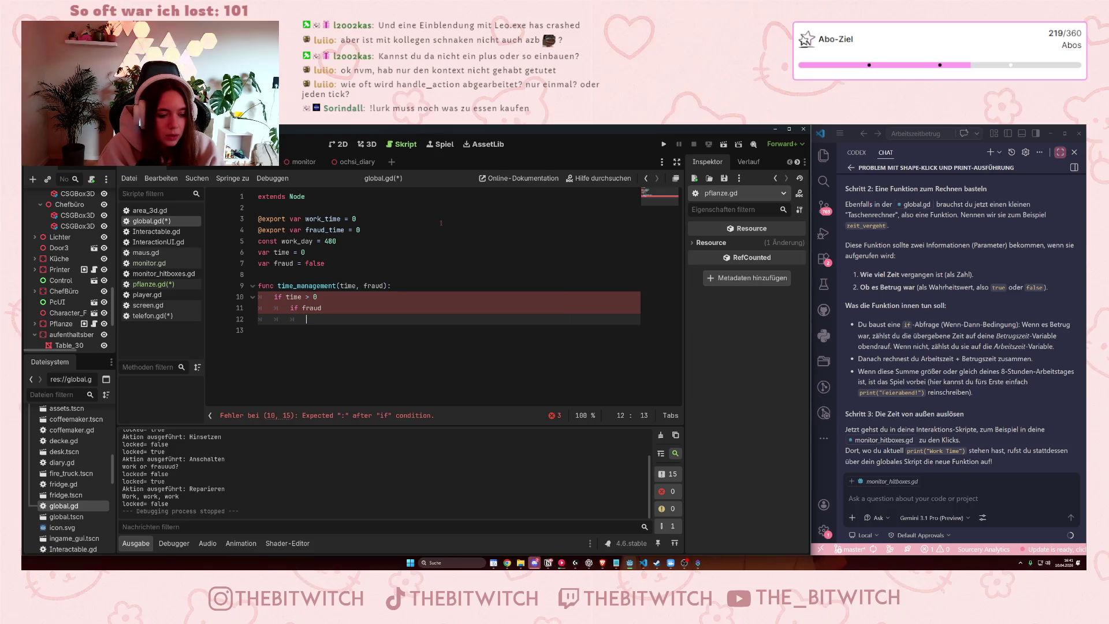
text(fraud)
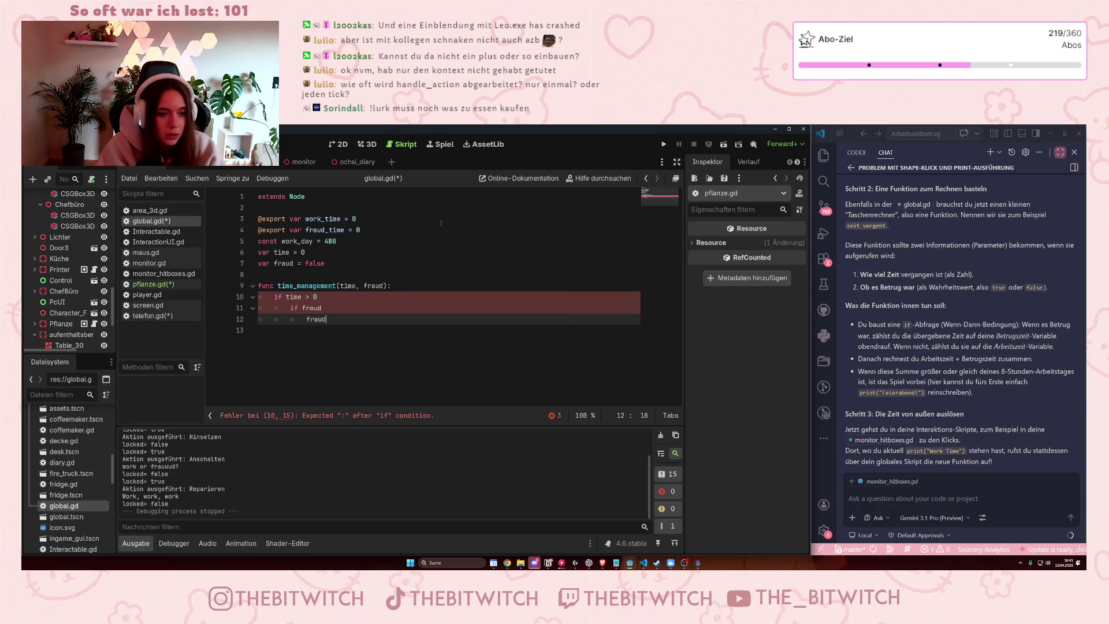
text(_tim)
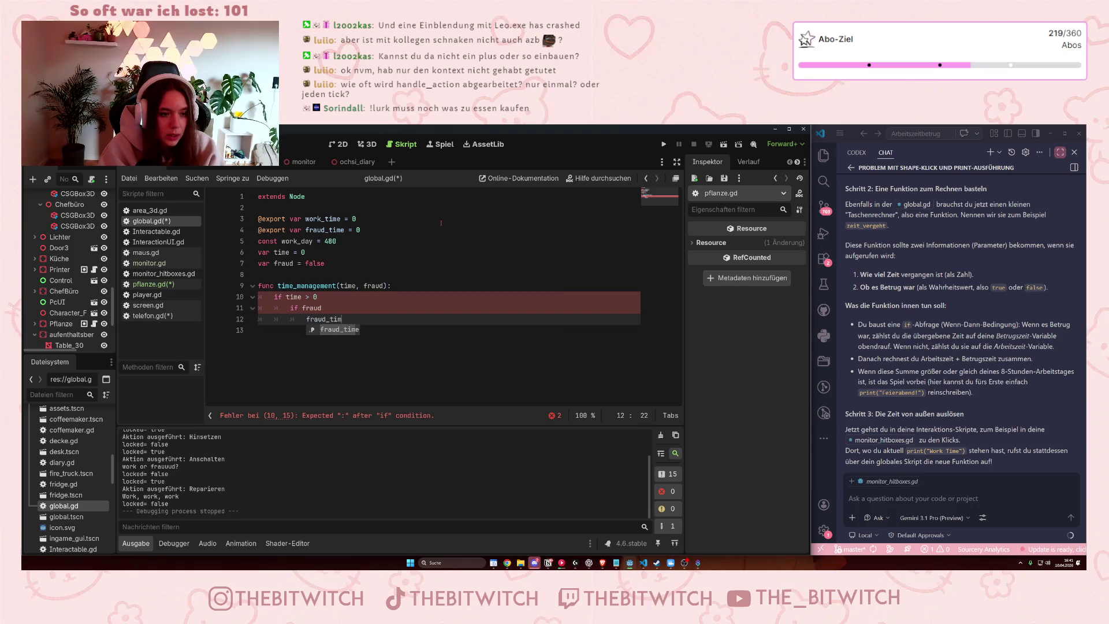
text(e = fraud_time = fraud)
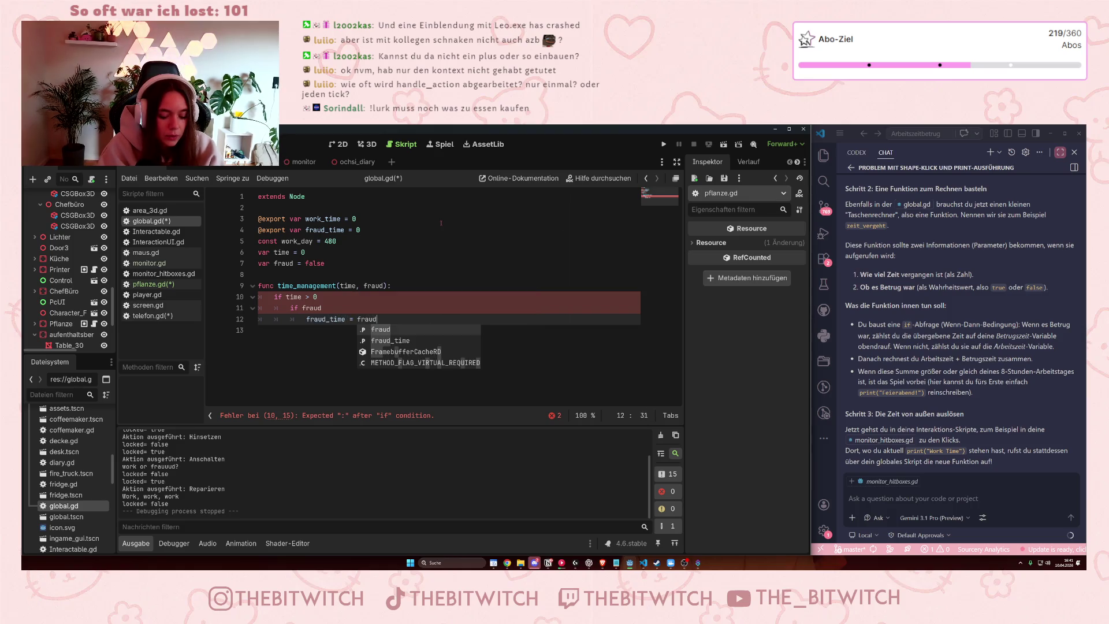
text(+ time)
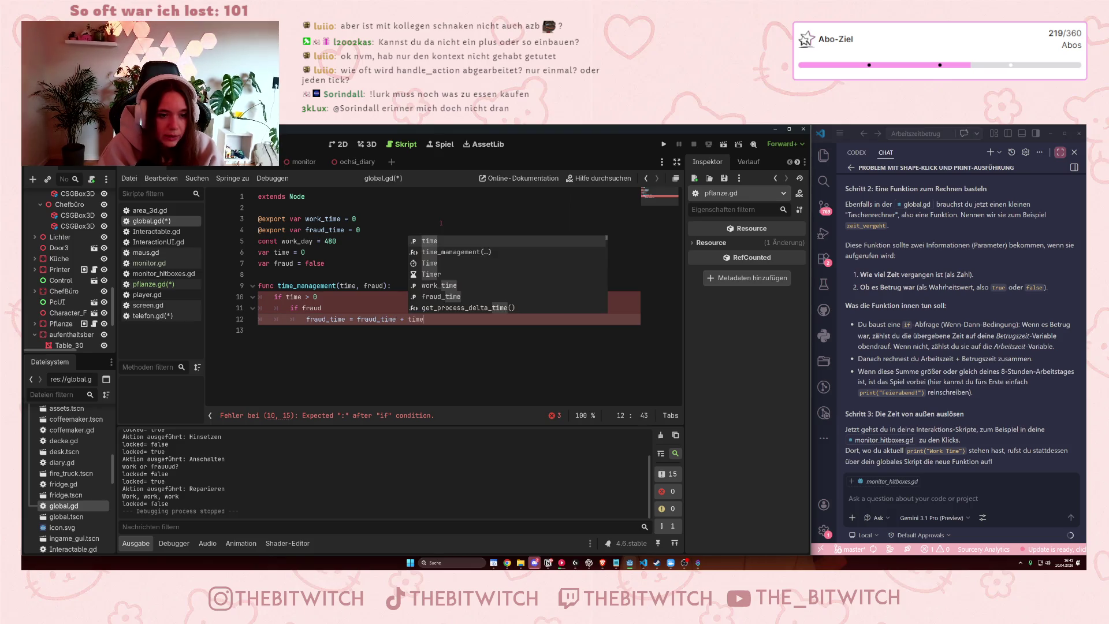
key(Escape)
key(Return)
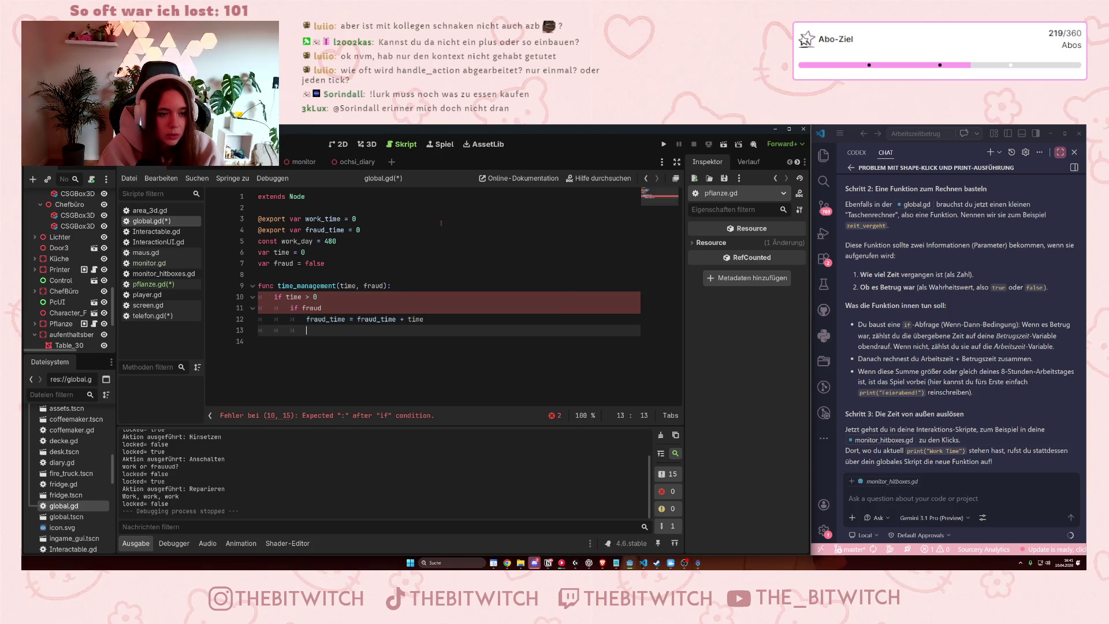
Add an if not fraud branch that sets work_time = work_time + time.
text(if !fraud)
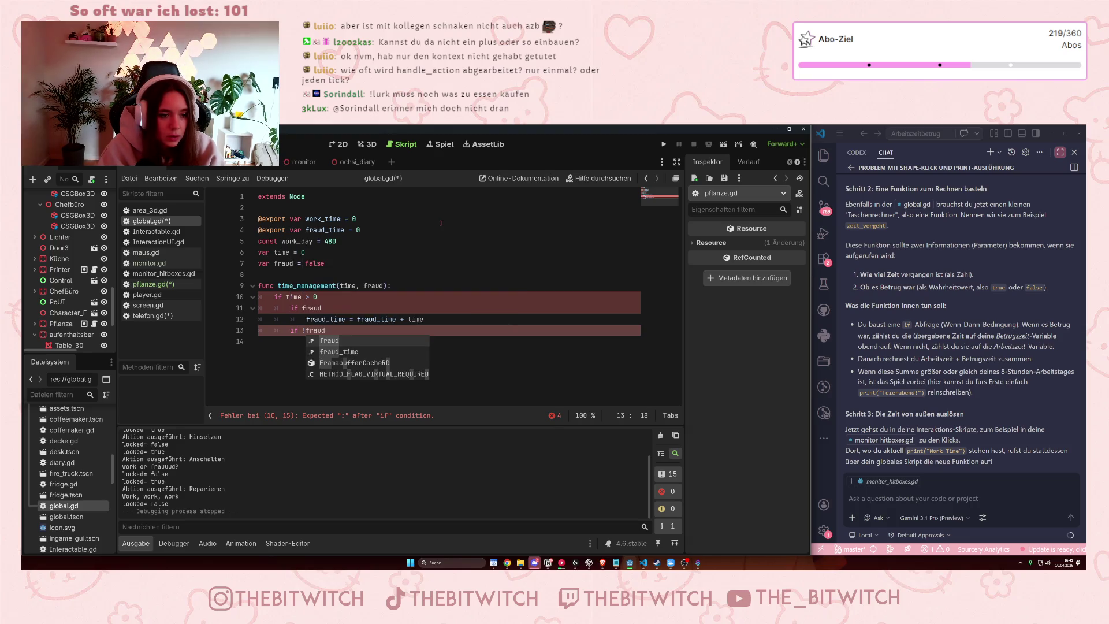
key(BackSpace)
key(BackSpace)
key(BackSpace)
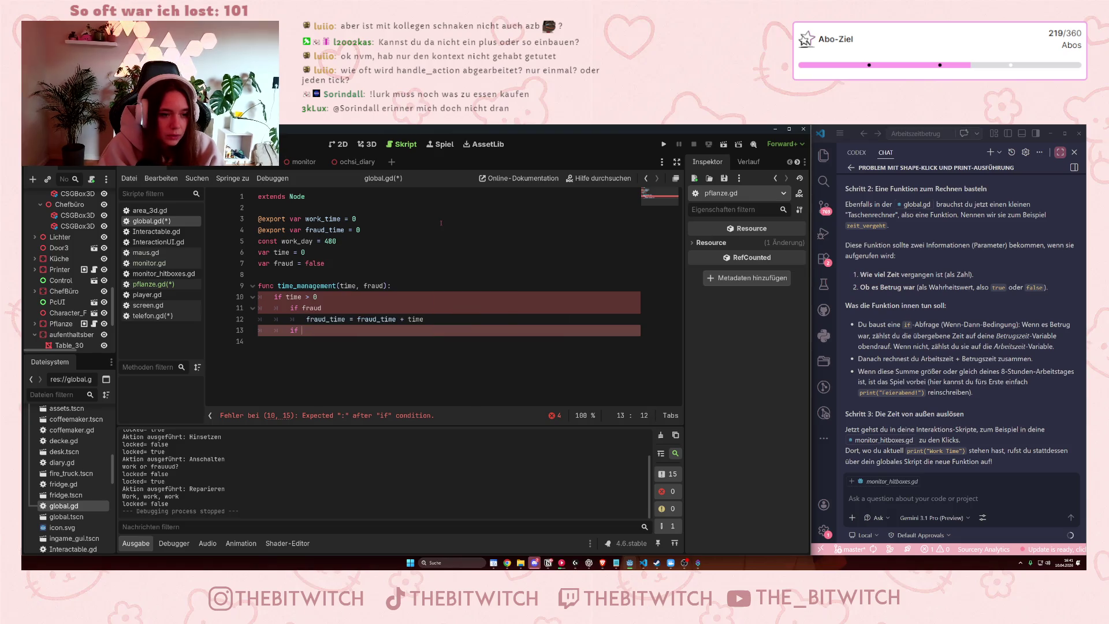
text(not f)
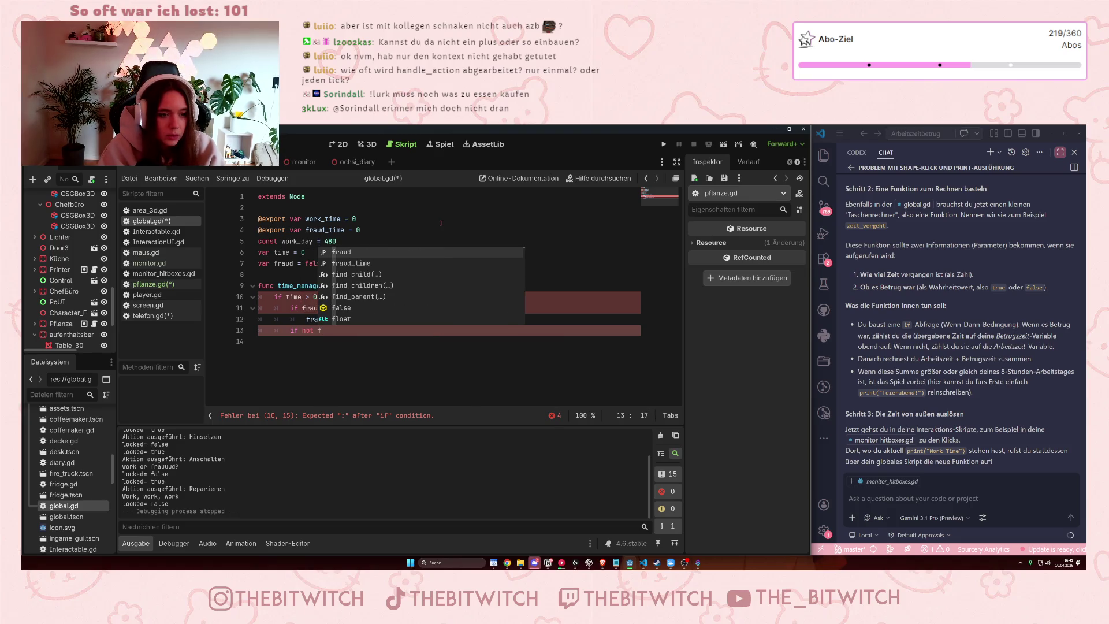
text(raud)
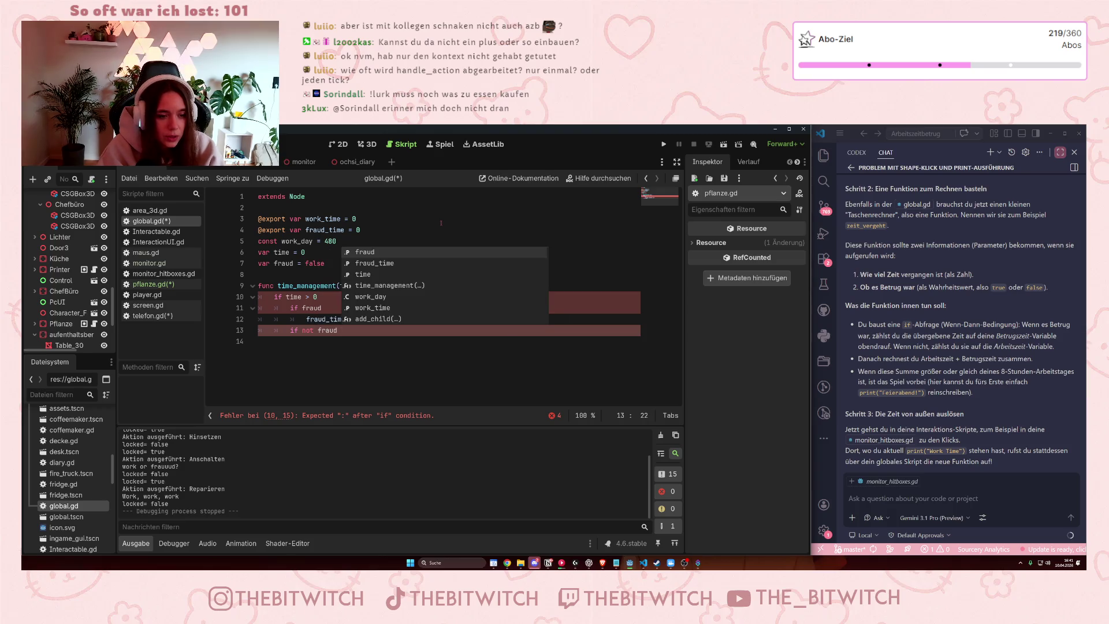
key(Tab)
key(Tab)
key(BackSpace)
key(BackSpace)
key(BackSpace)
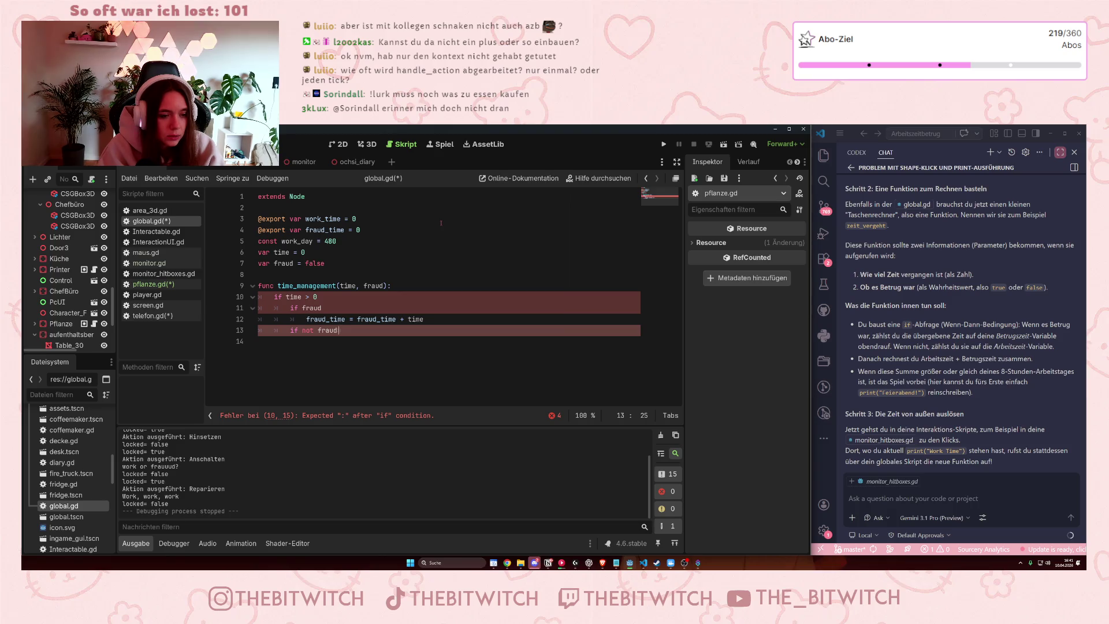
key(Return)
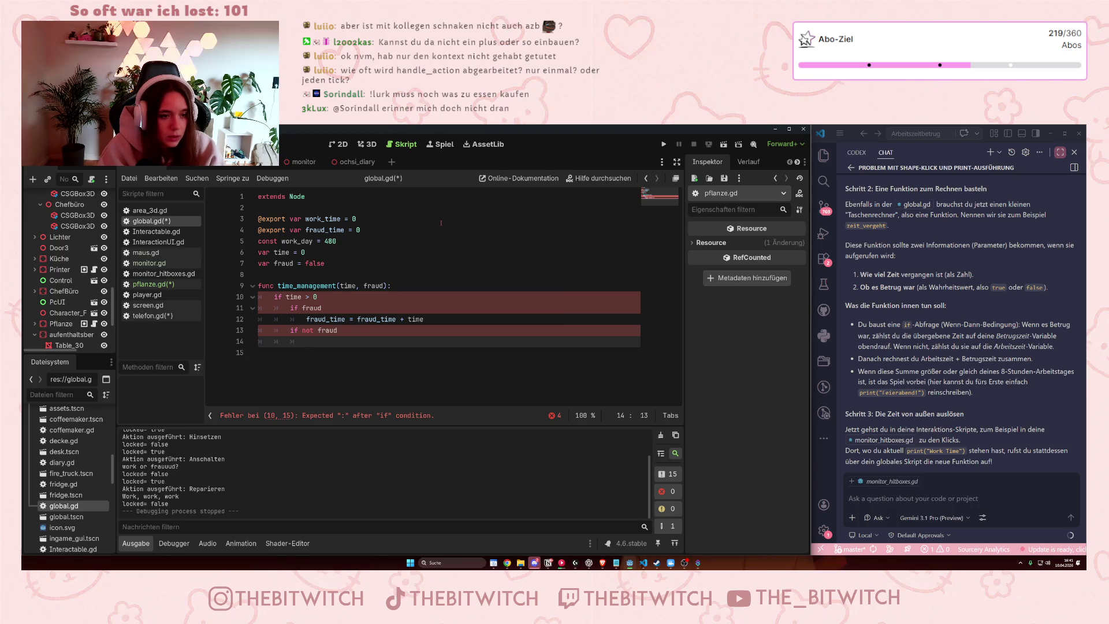
text(work)
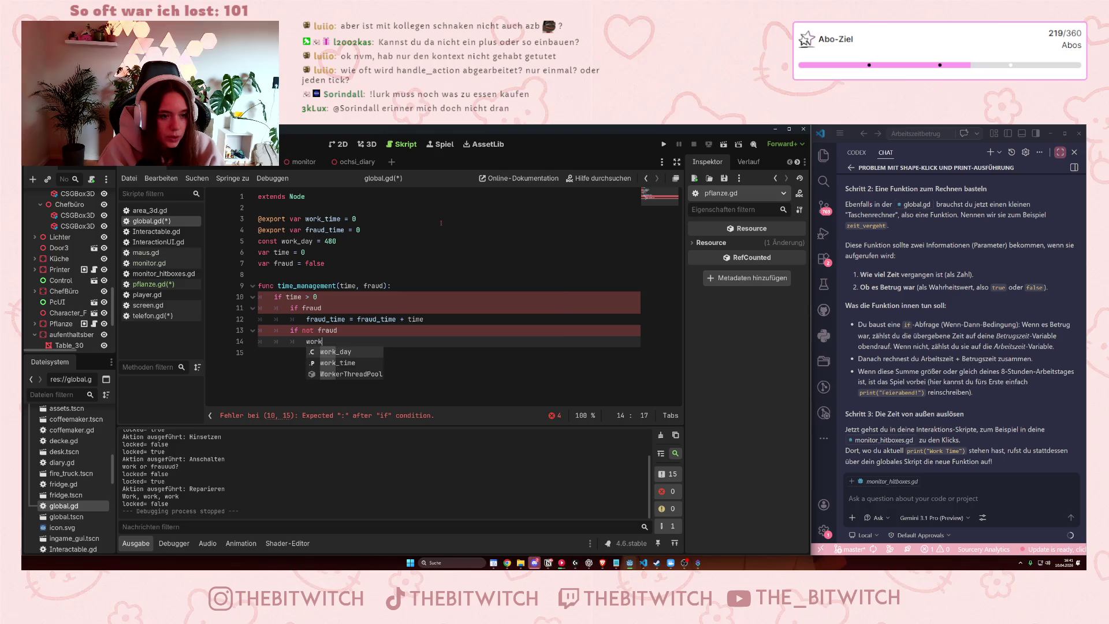
text(_timework:)
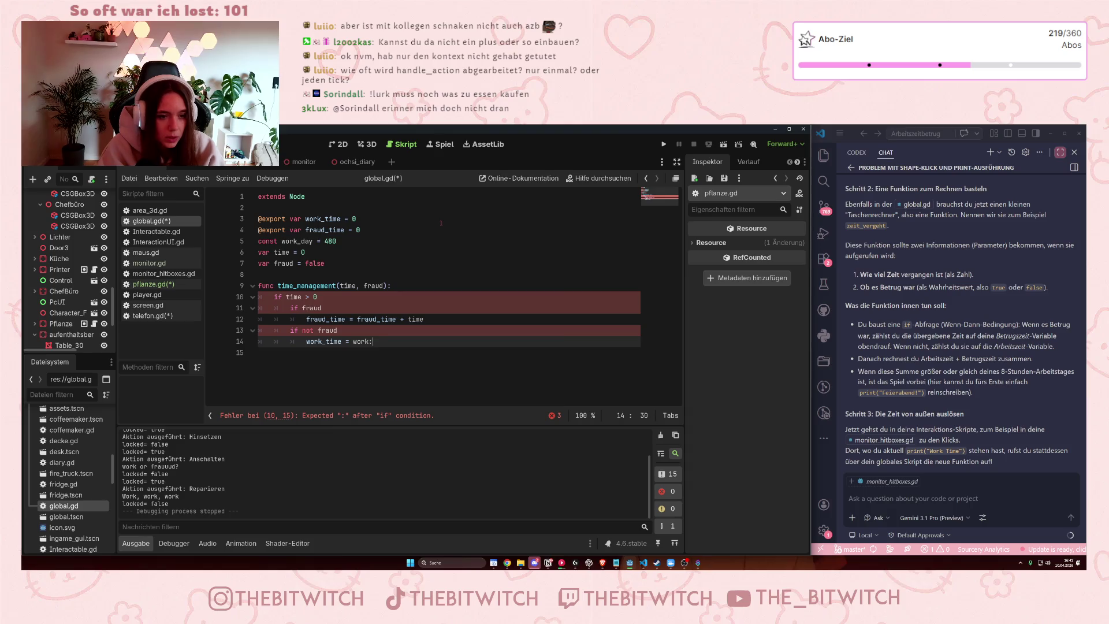
text(_time+ time)
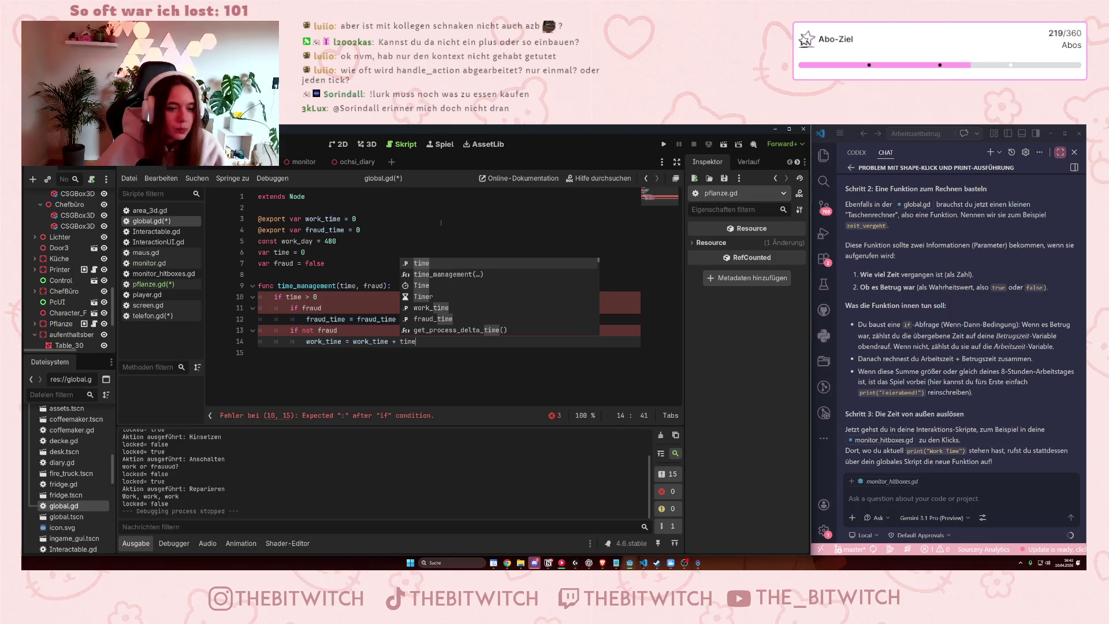
click(411, 369)
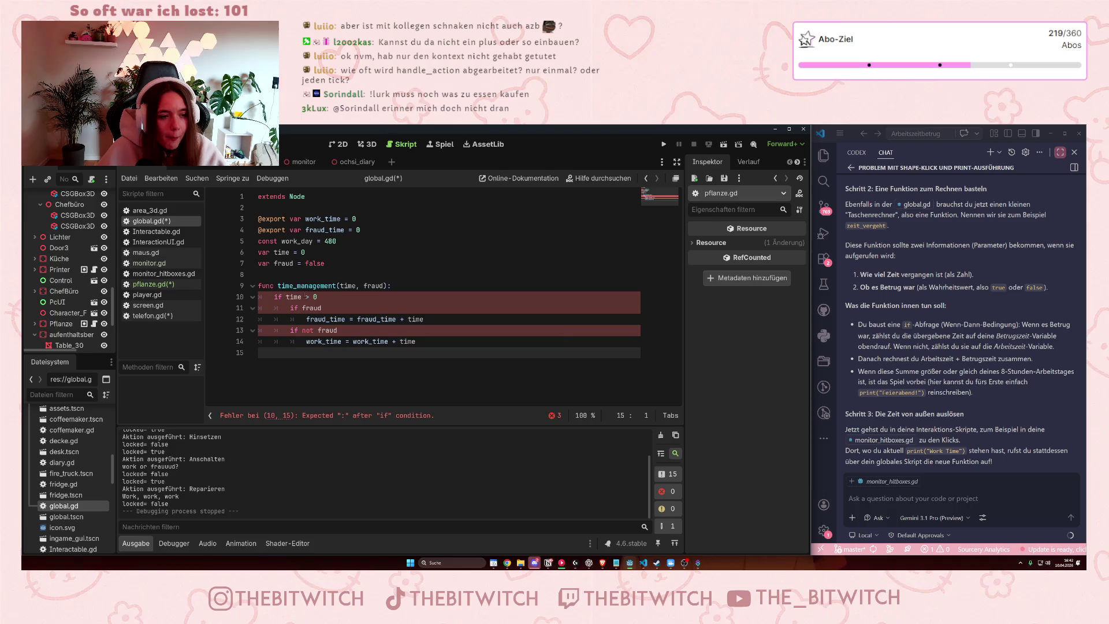
click(275, 296)
key(End)
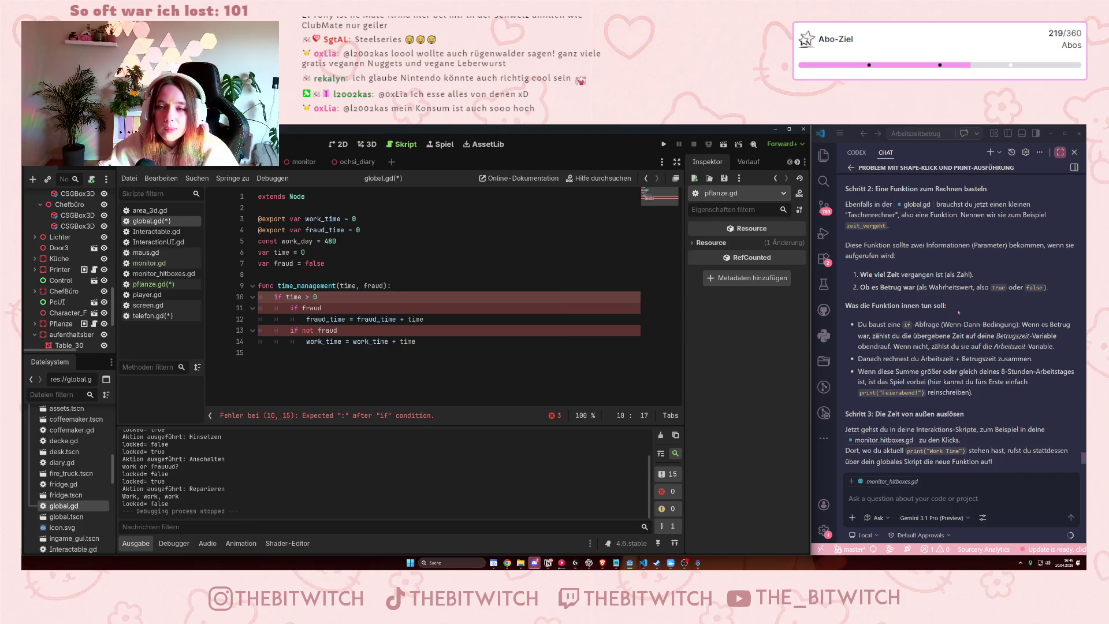
Add the missing colons after if fraud on line 11 and if not fraud on line 13.
scroll(882, 249, down, 2)
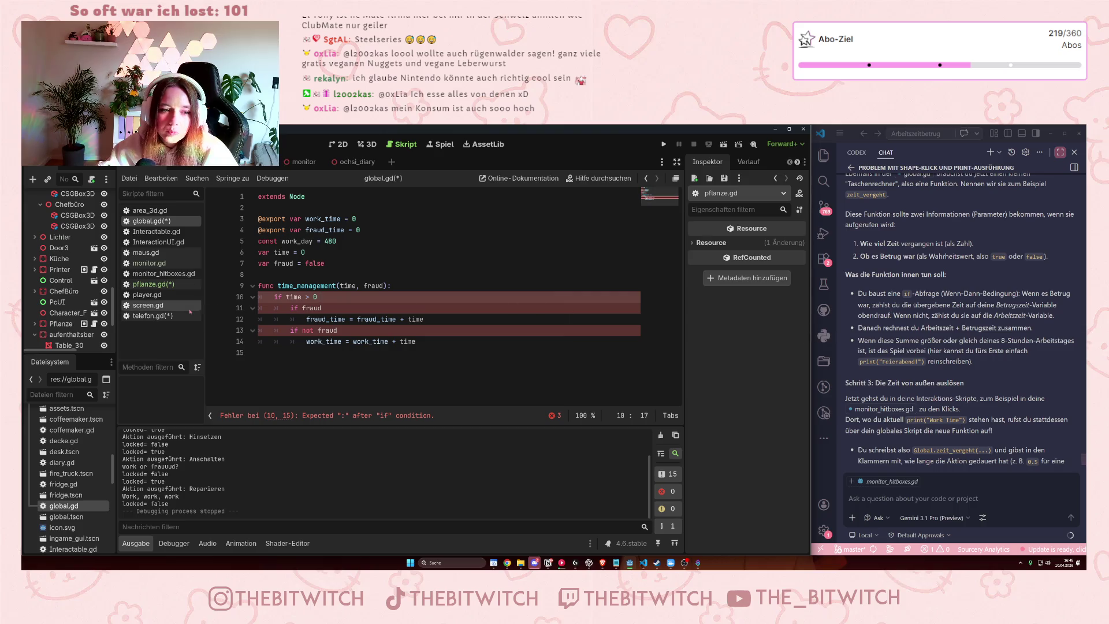
click(316, 296)
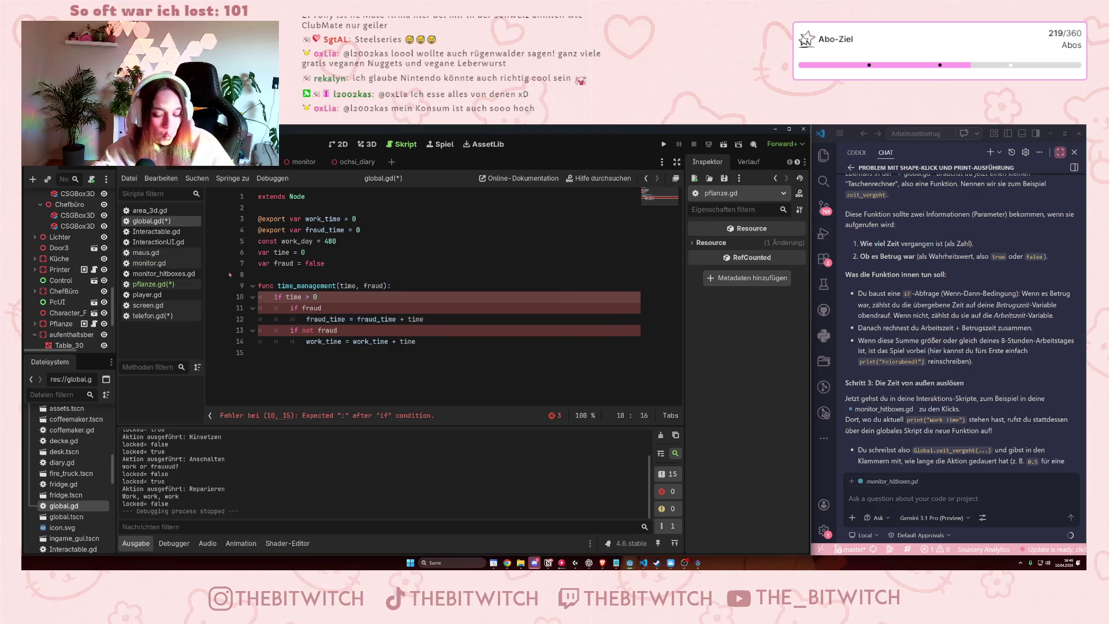
click(333, 312)
text(:)
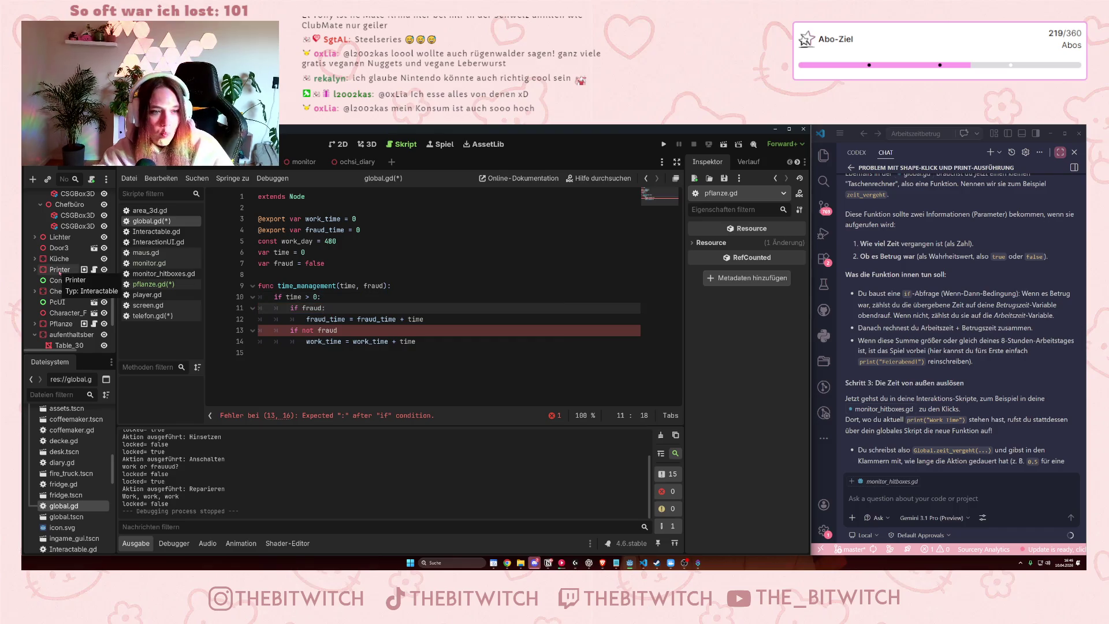
click(392, 329)
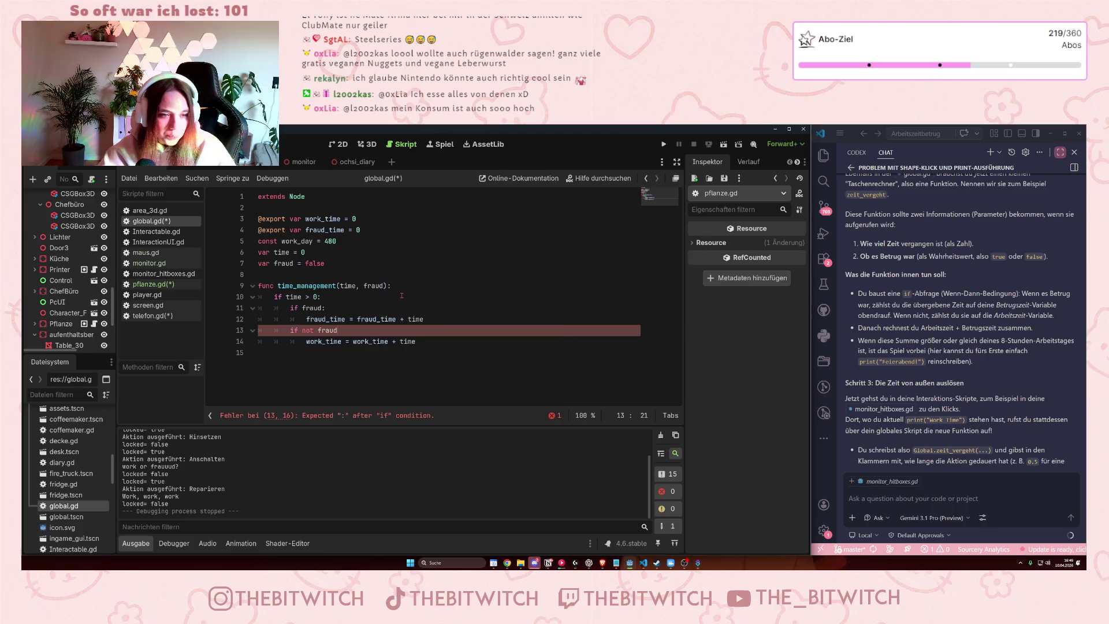
text(:)
click(451, 294)
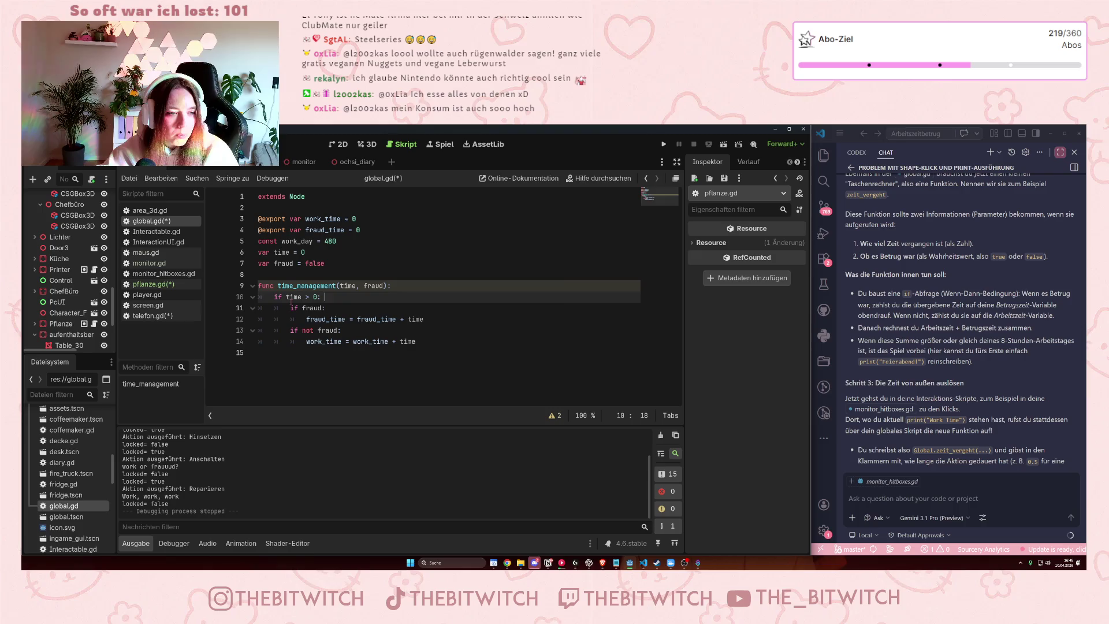
drag(272, 298, 327, 297)
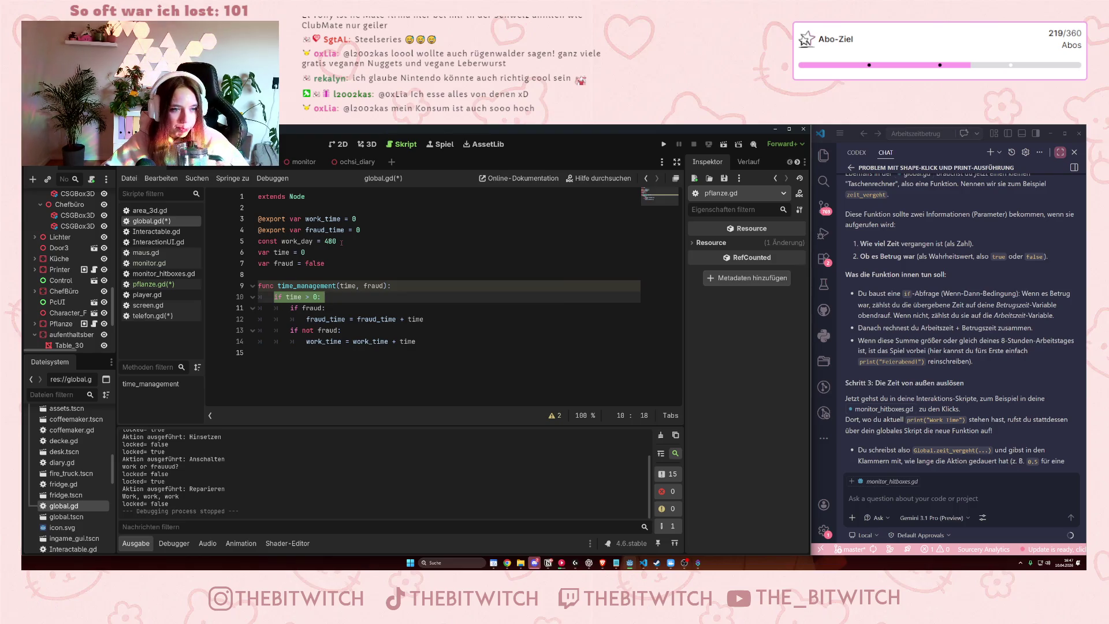
click(484, 288)
Delete the empty line below func time_management(time, fraud):.
key(Return)
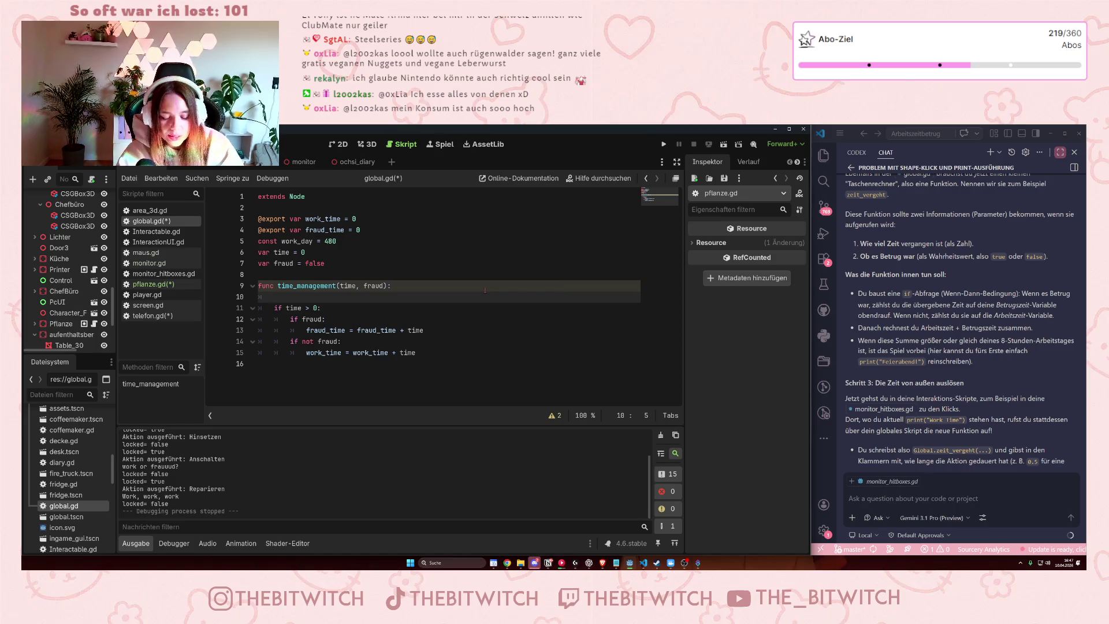
key(BackSpace)
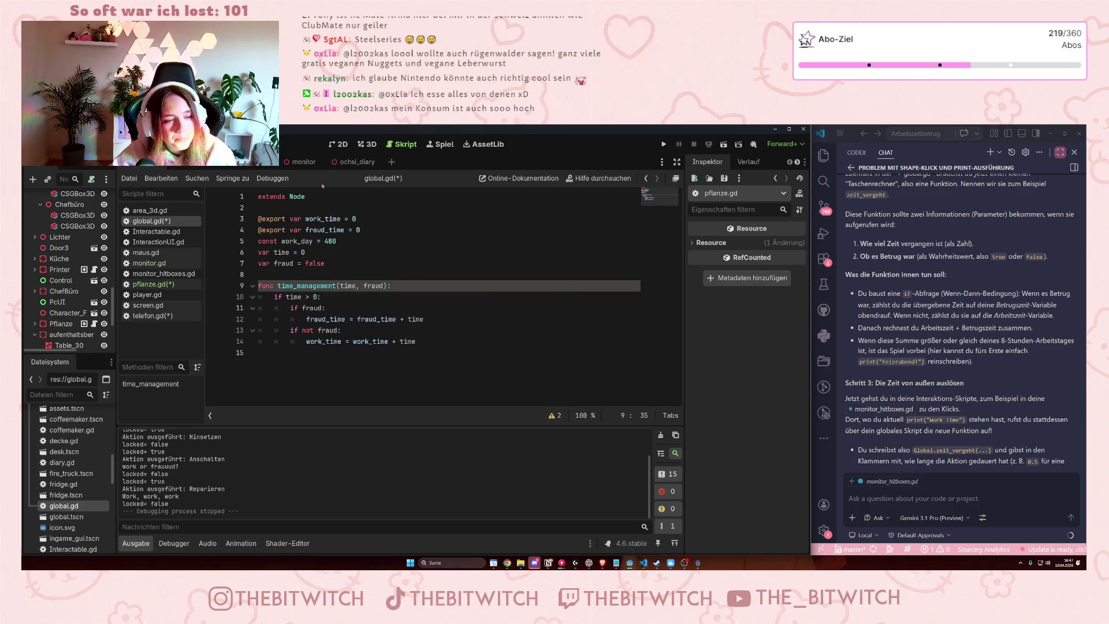
drag(272, 285, 325, 285)
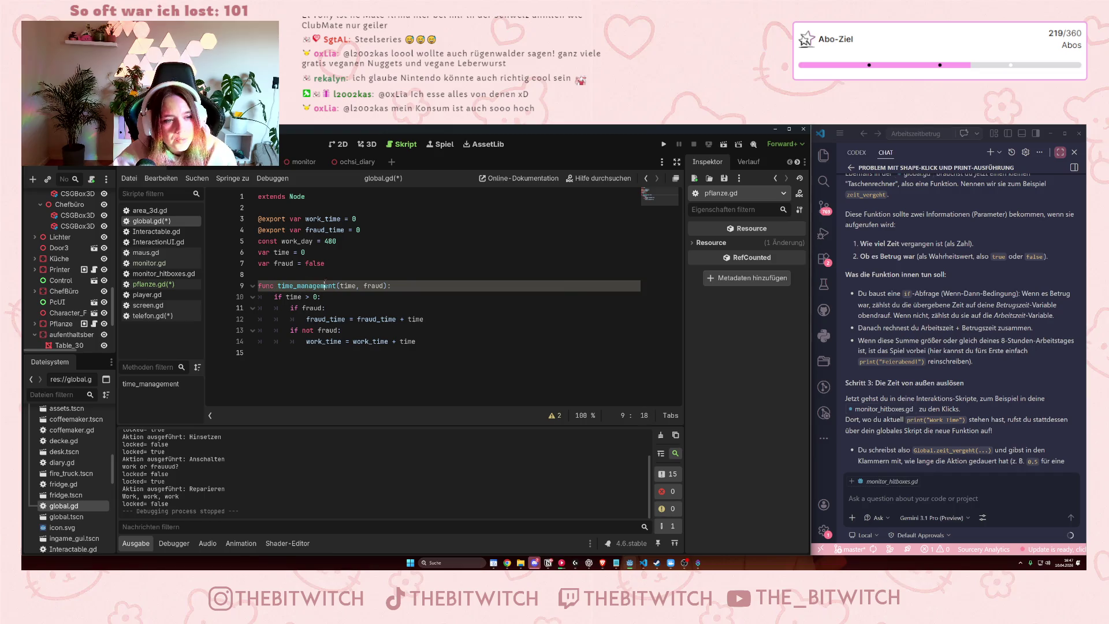
click(325, 285)
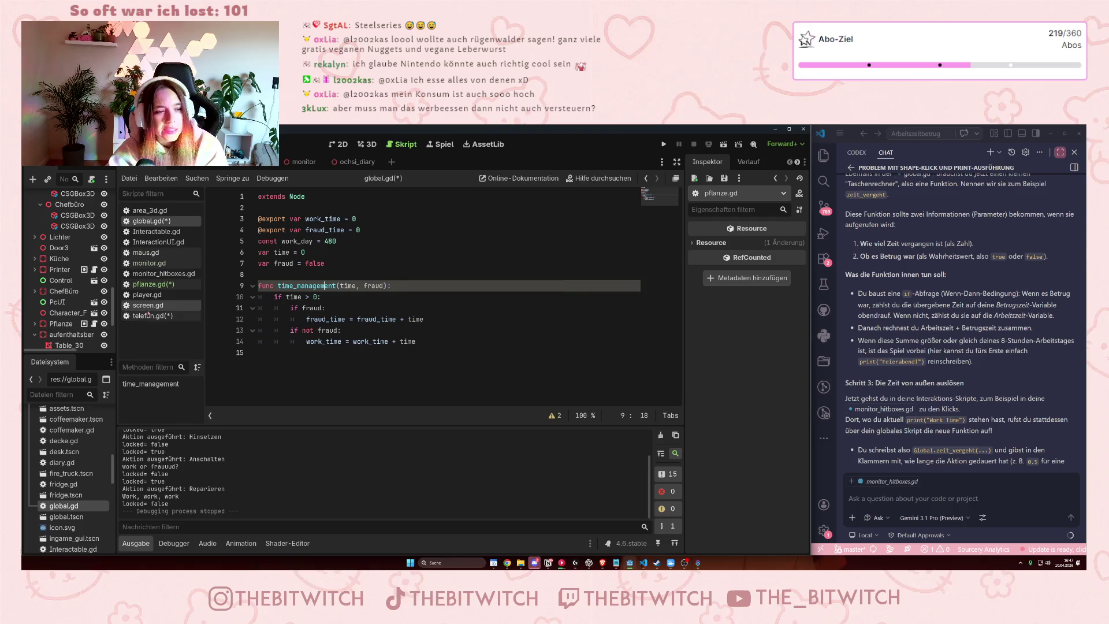
In pflanze.gd's Gießen case, add Global.time_management() after Global.time = 10.
click(151, 286)
drag(382, 322, 381, 314)
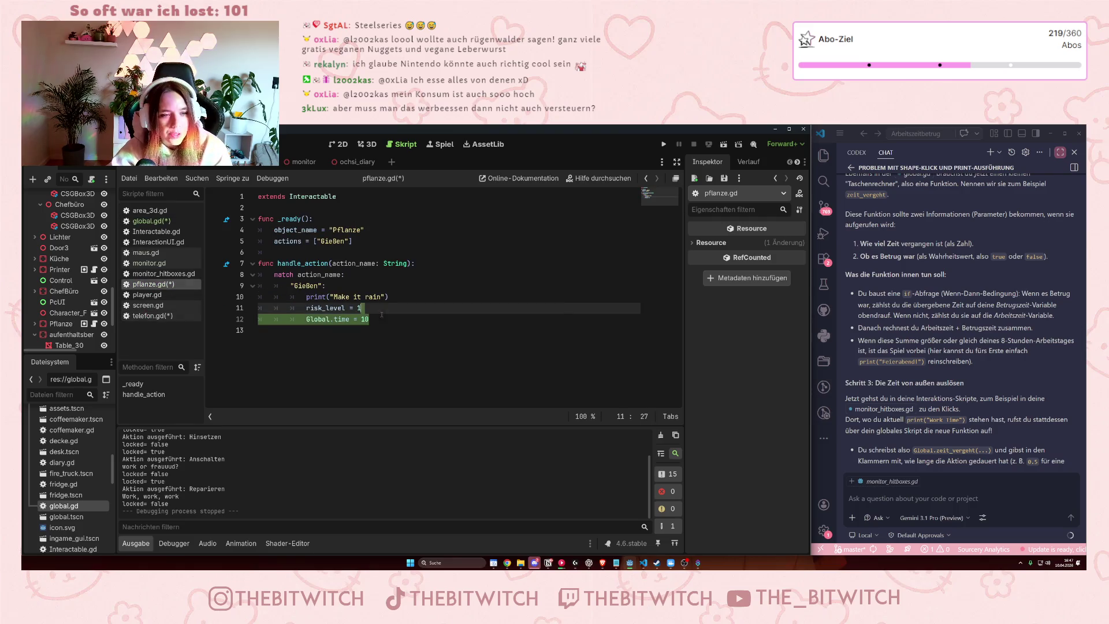
click(387, 323)
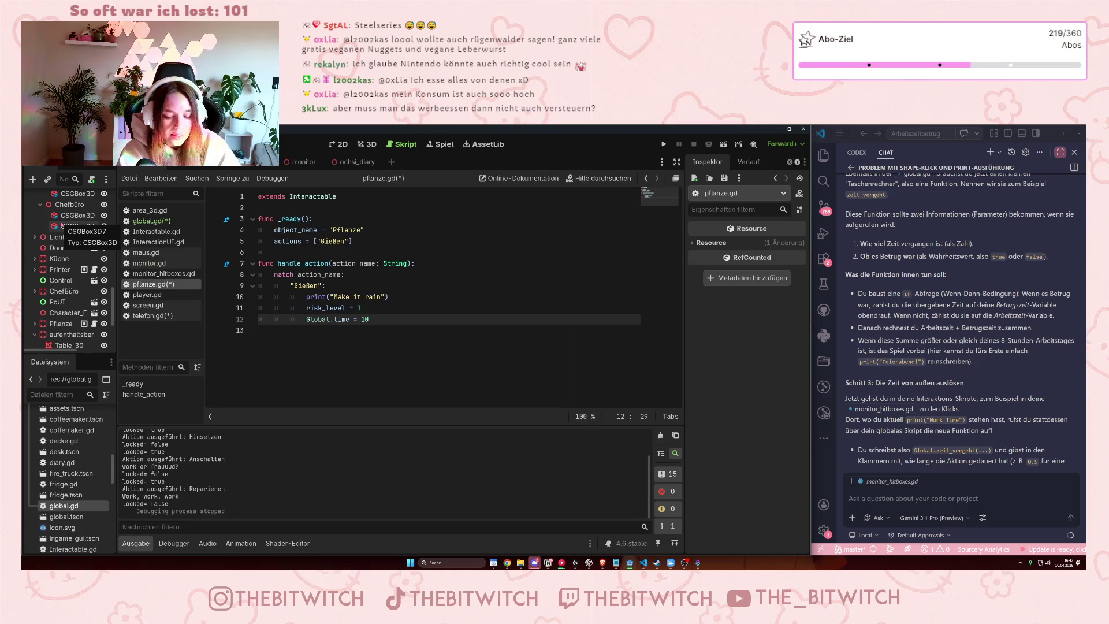
key(Return)
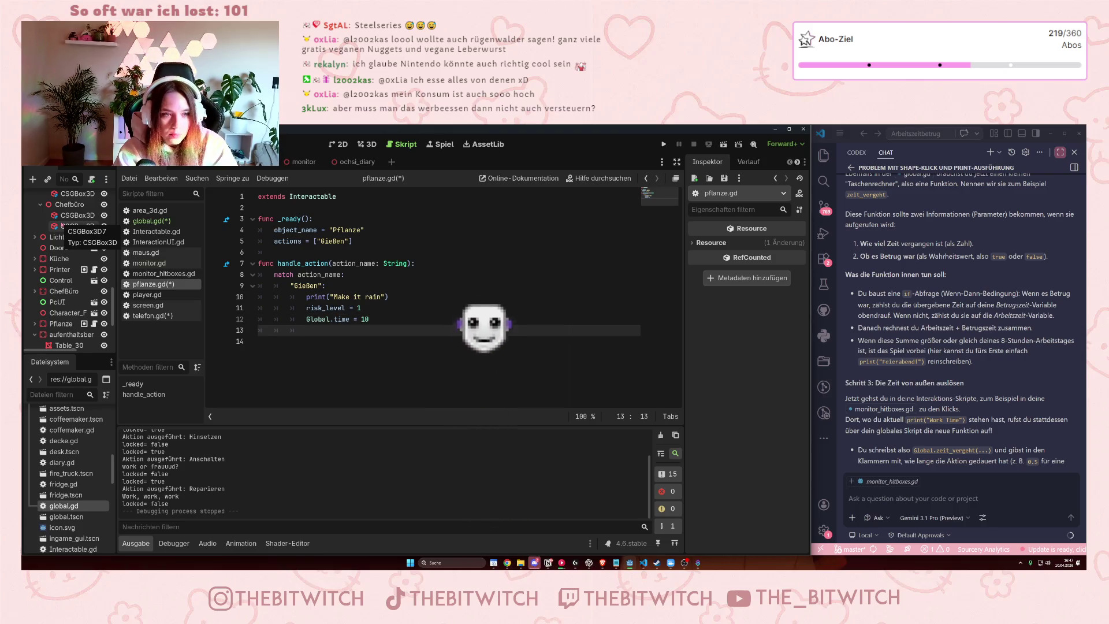
text(g)
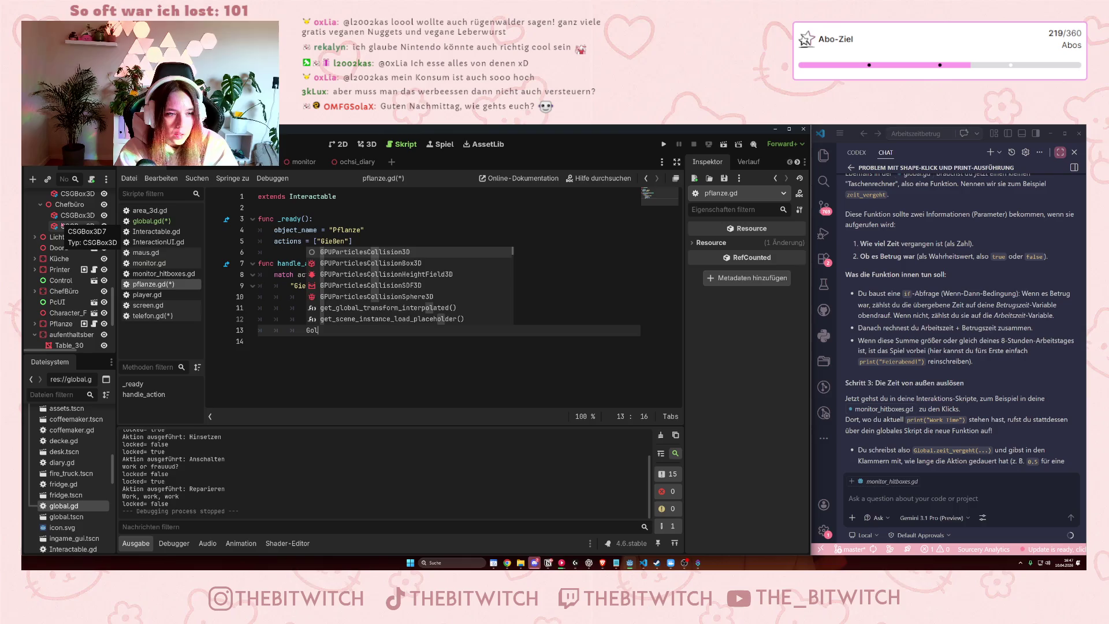
key(Return)
text(.)
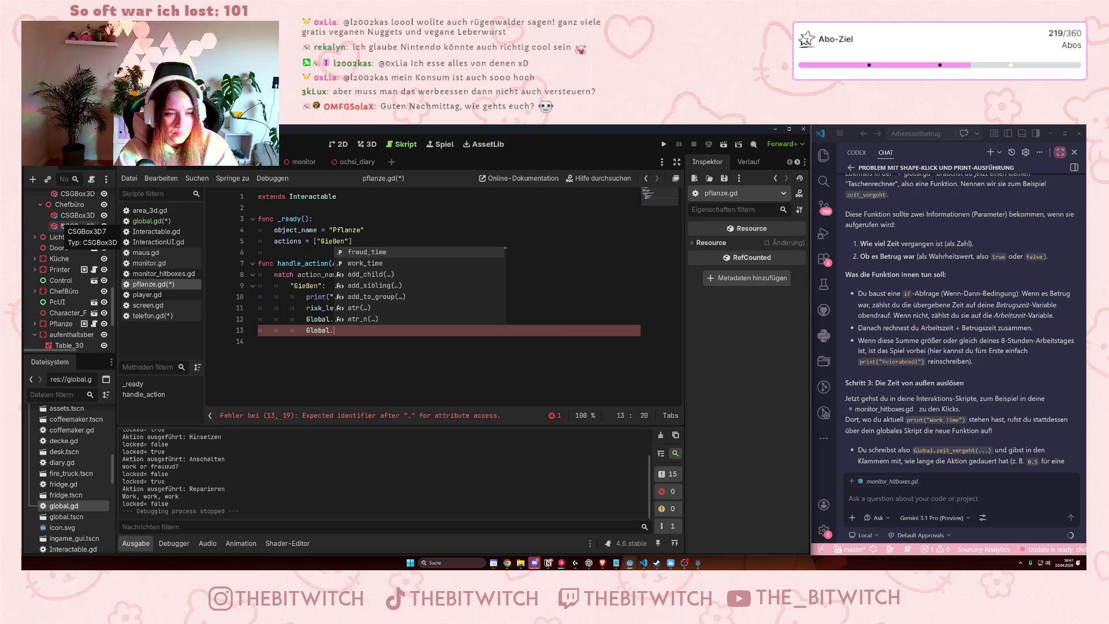
click(196, 222)
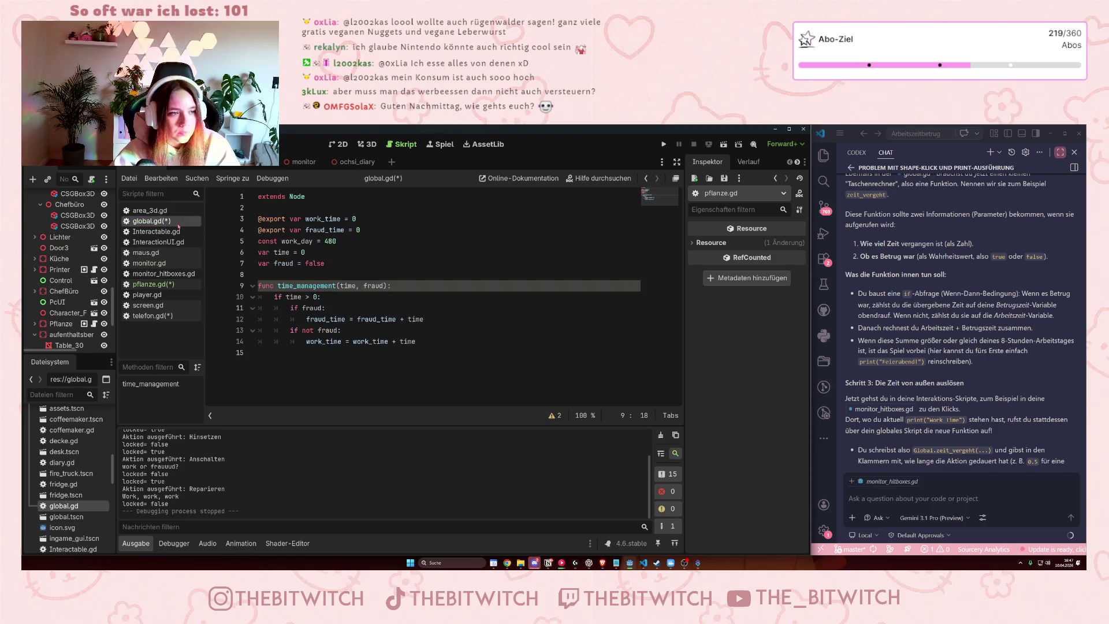
click(171, 285)
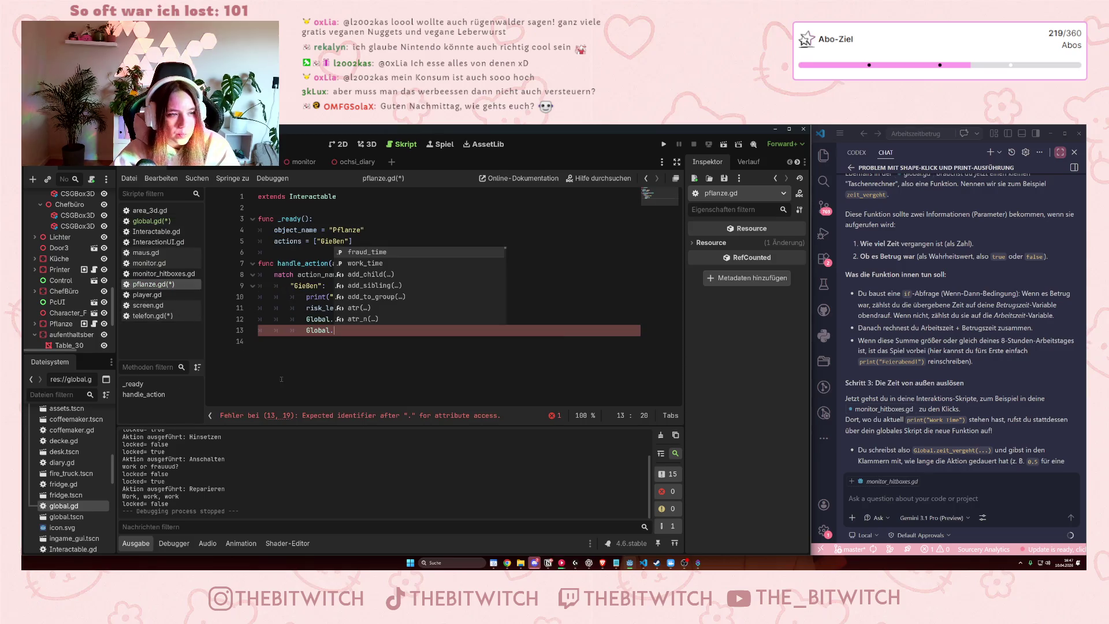
text(time)
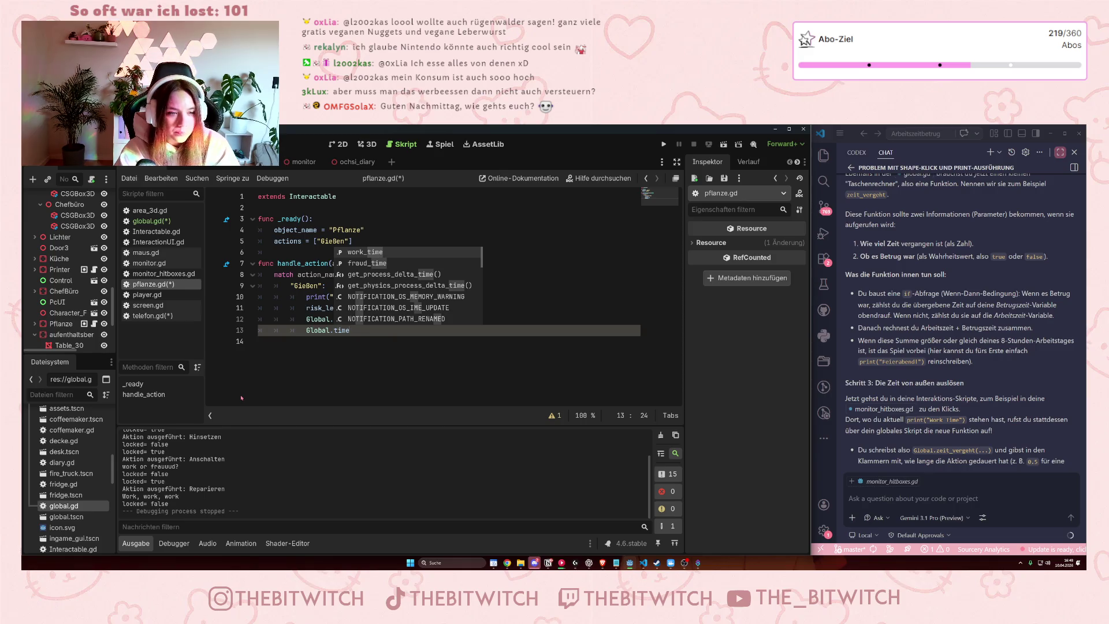
text(_management()
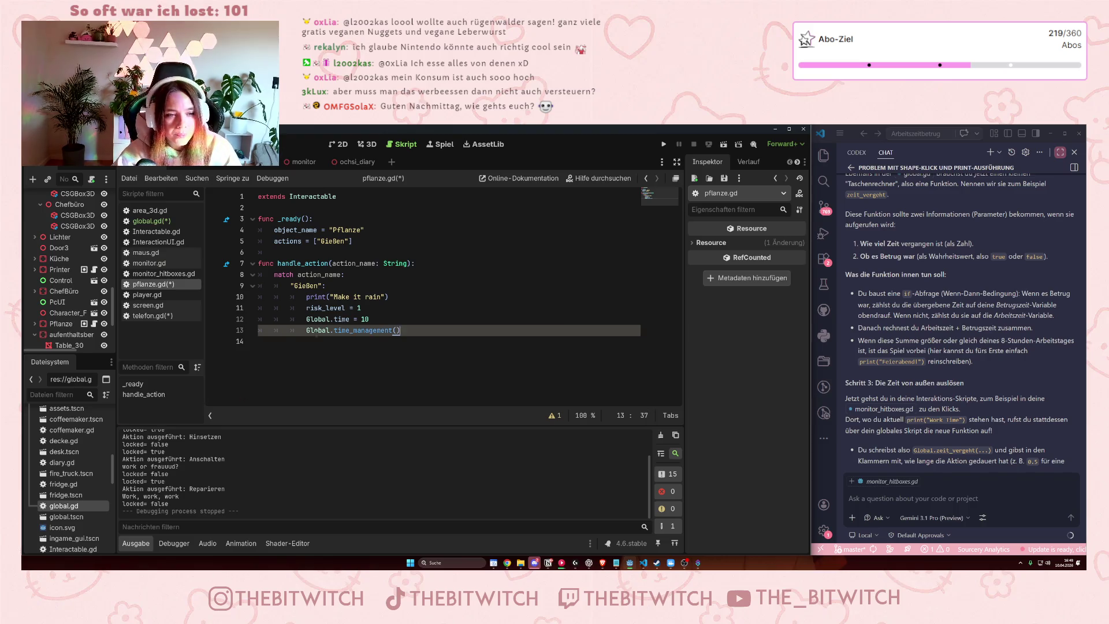
click(429, 297)
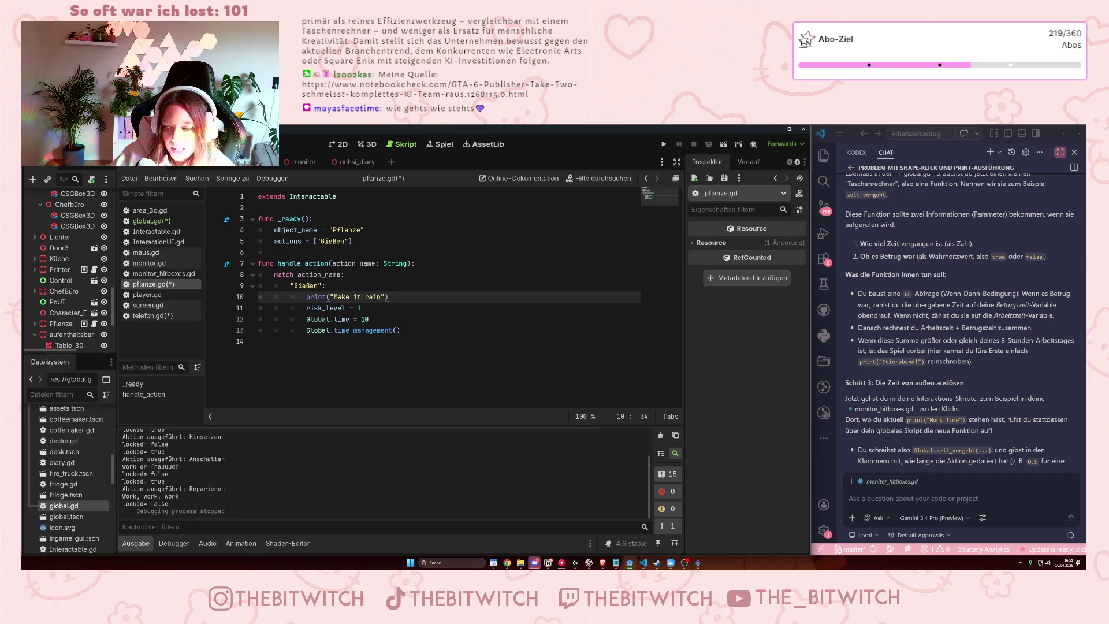
click(397, 332)
Change line 11 of pflanze.gd to Global.risk_level = 1, then return to global.gd.
click(394, 330)
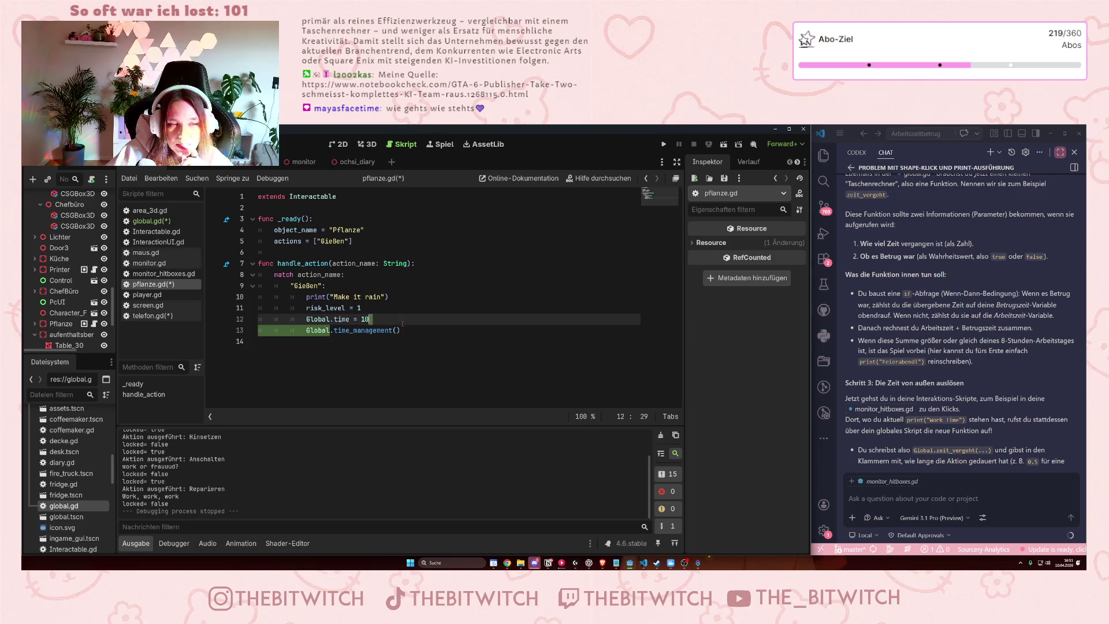
drag(335, 333, 396, 331)
click(397, 330)
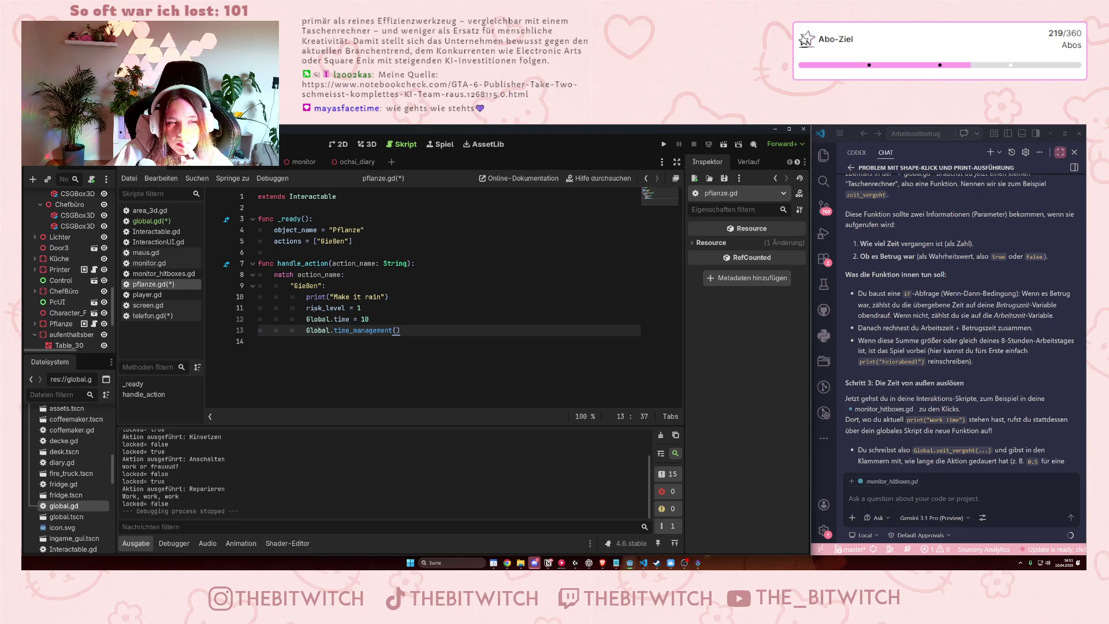
click(300, 309)
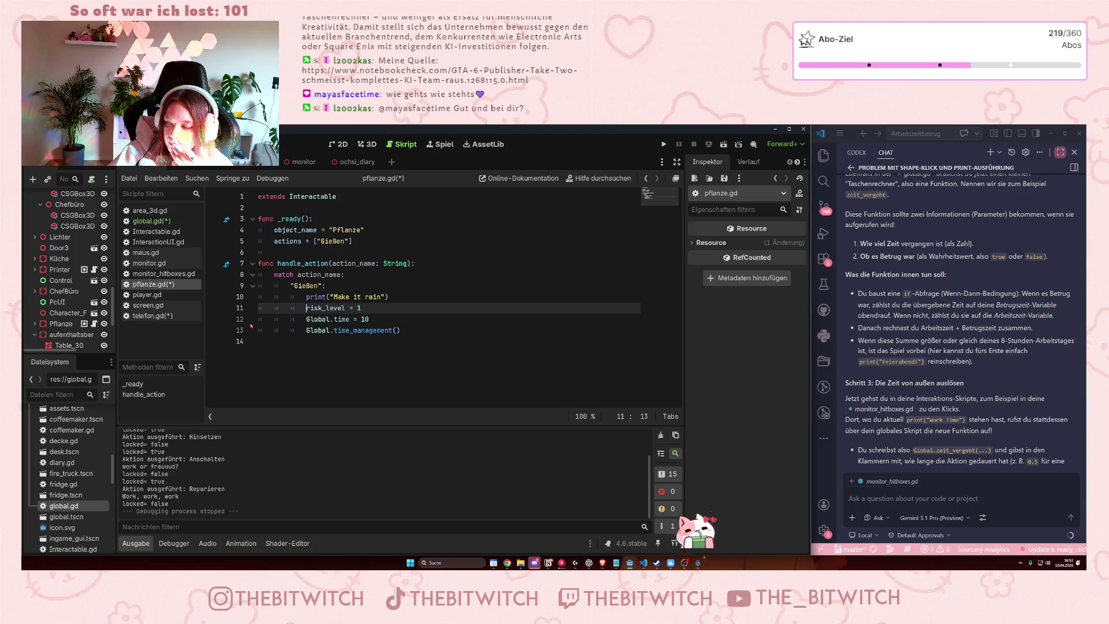
text(global.)
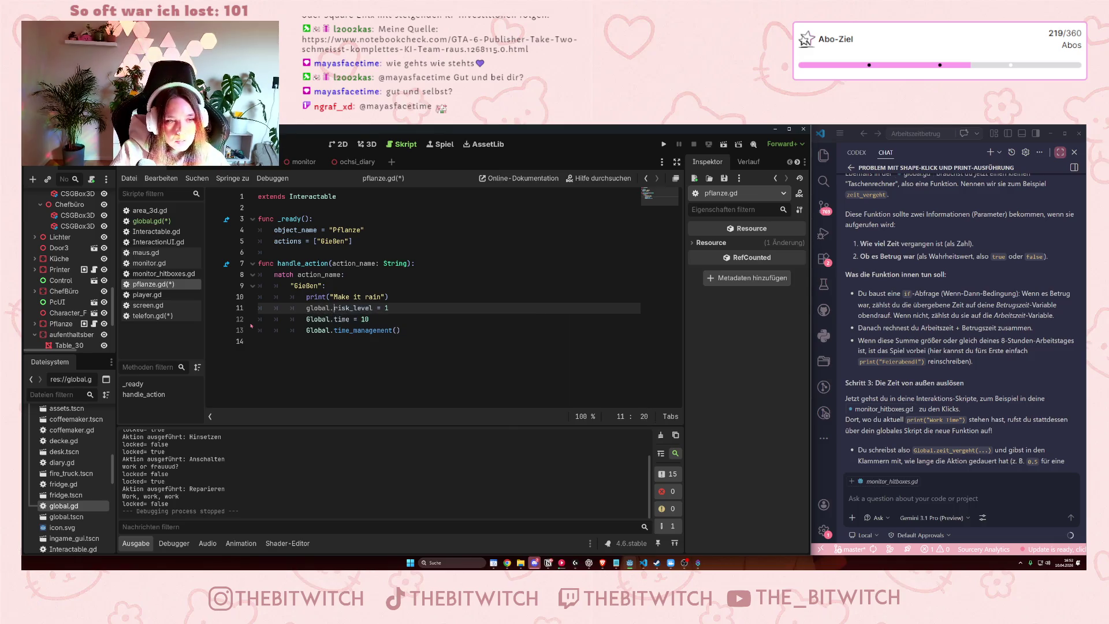
click(310, 308)
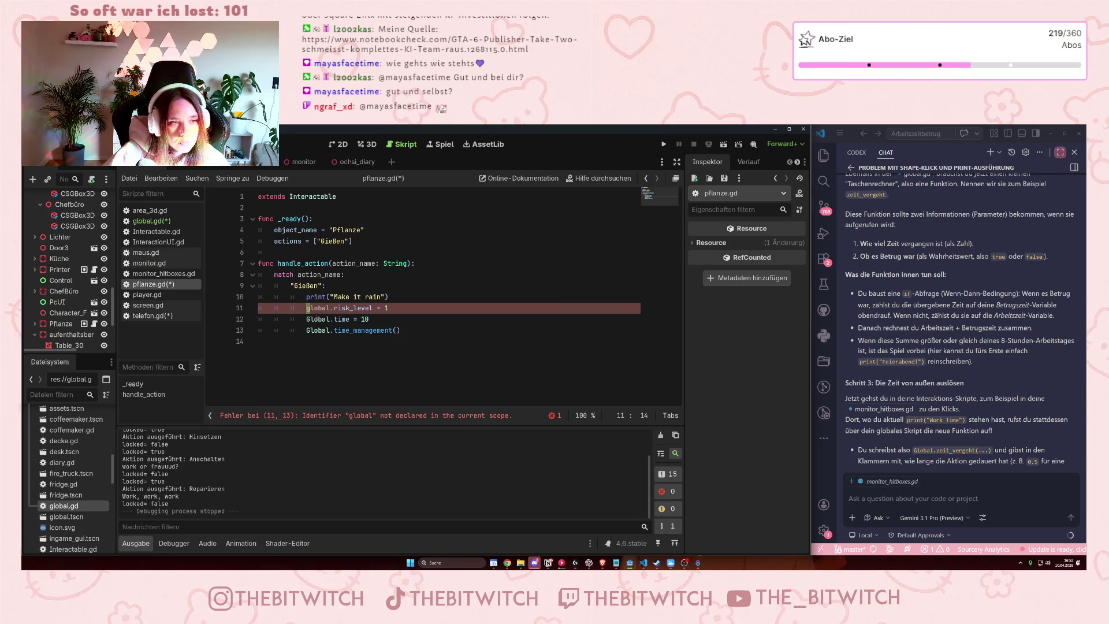
key(BackSpace)
text(G)
click(346, 274)
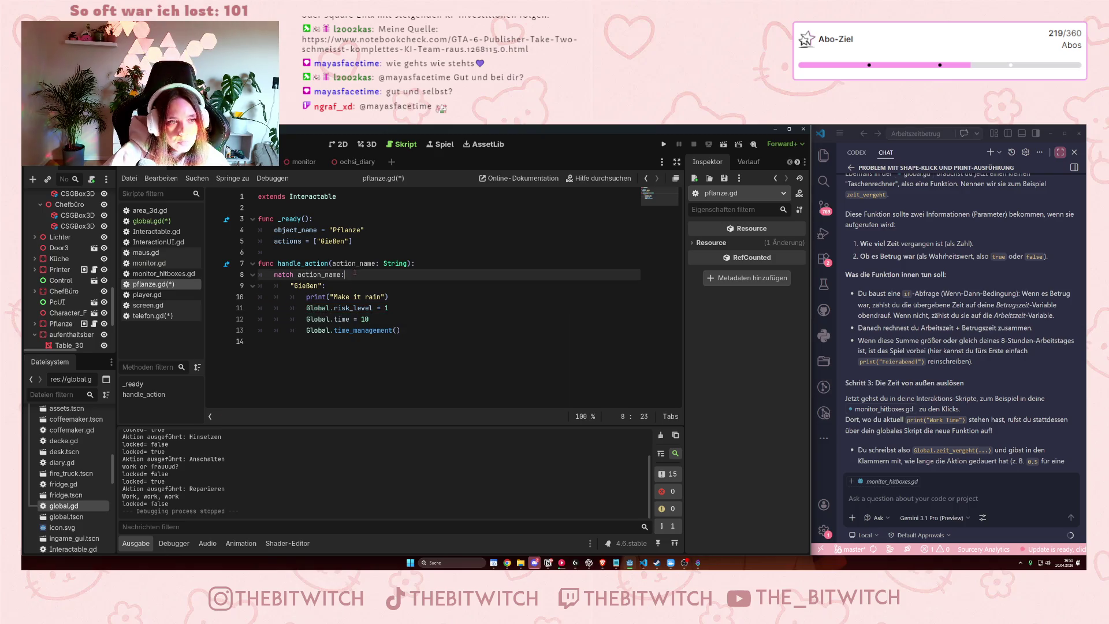
ctrl+click(358, 331)
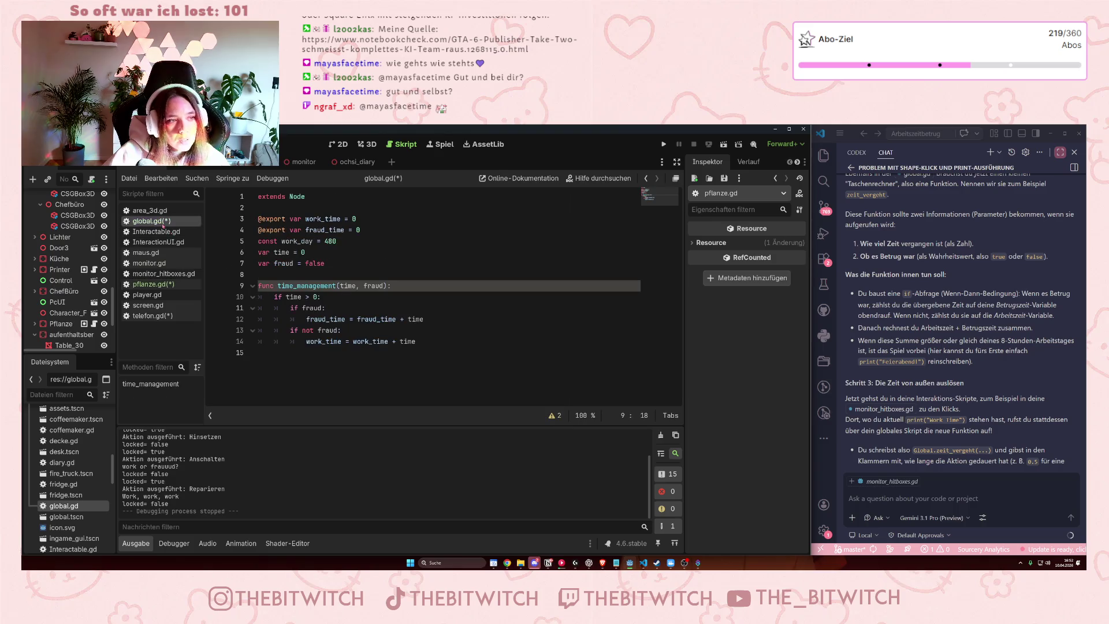
click(353, 264)
key(Return)
text(var risk_)
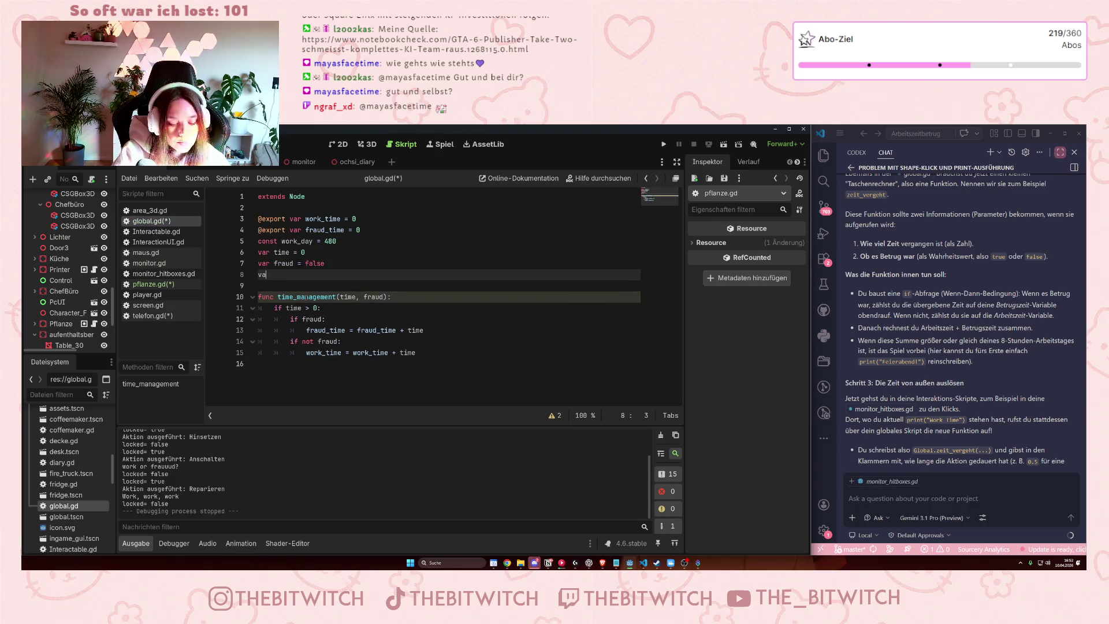
text(level = 0)
key(Return)
text(var risk)
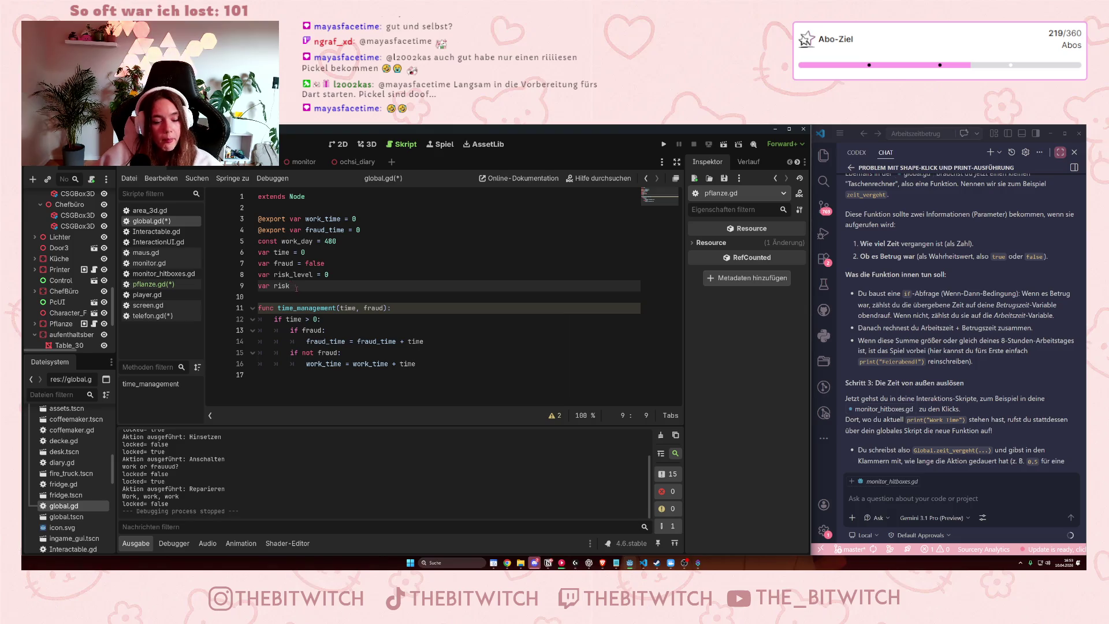
drag(293, 286, 274, 286)
text(curr)
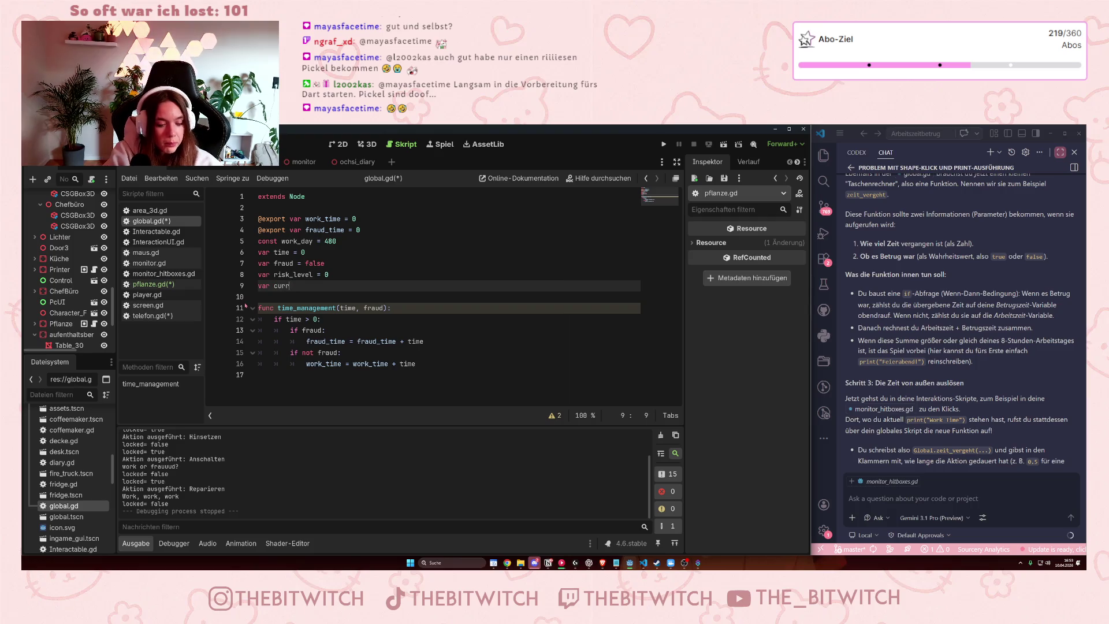
text(ent_risk)
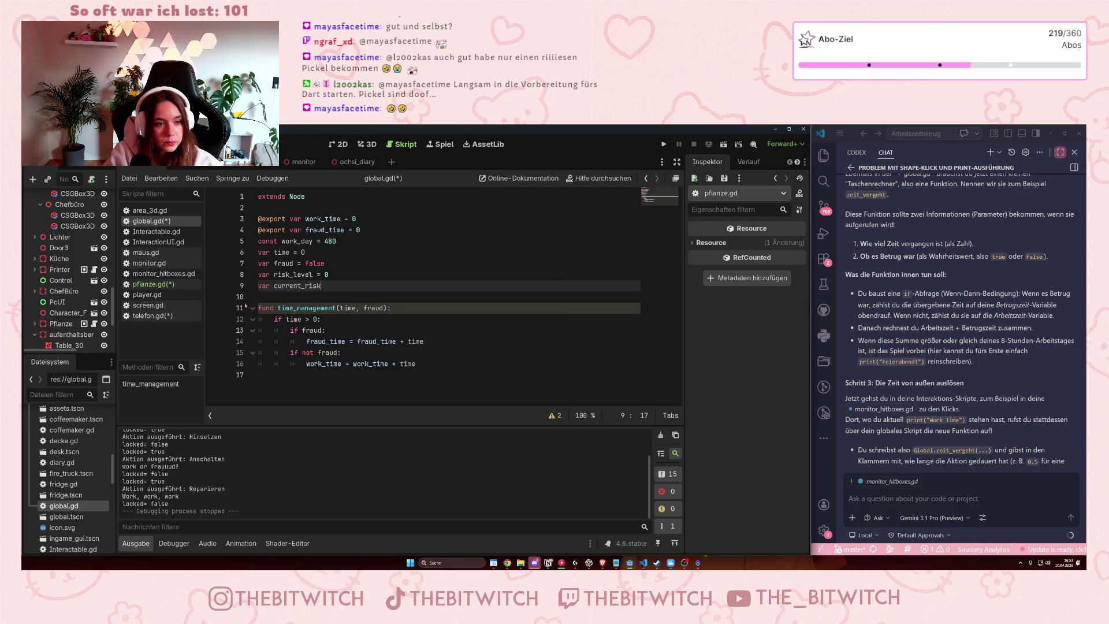
text( = 0)
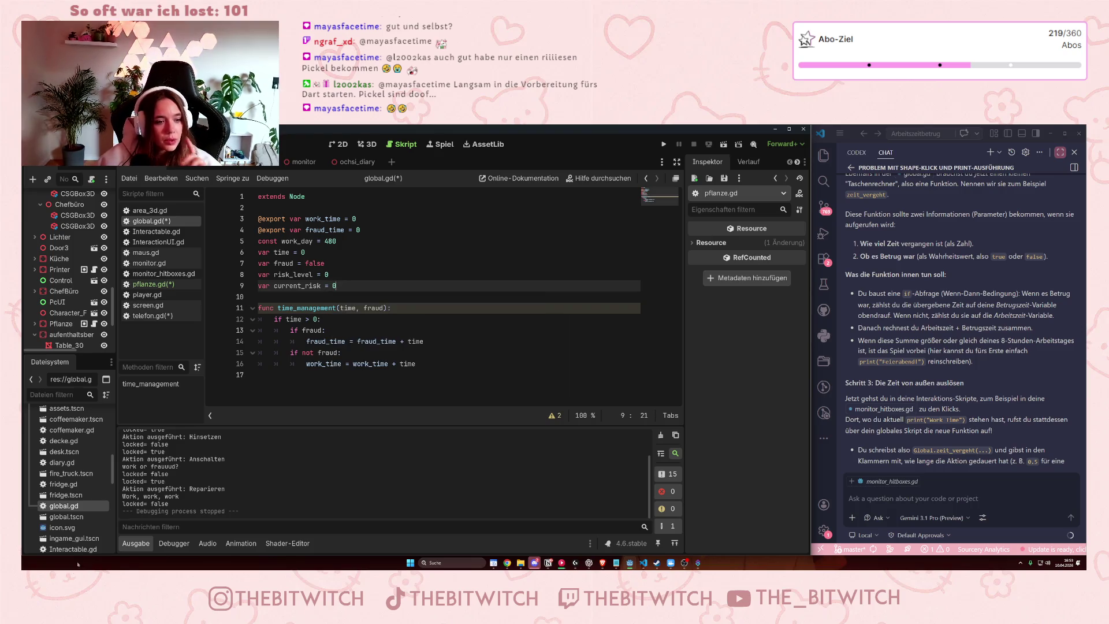
click(324, 341)
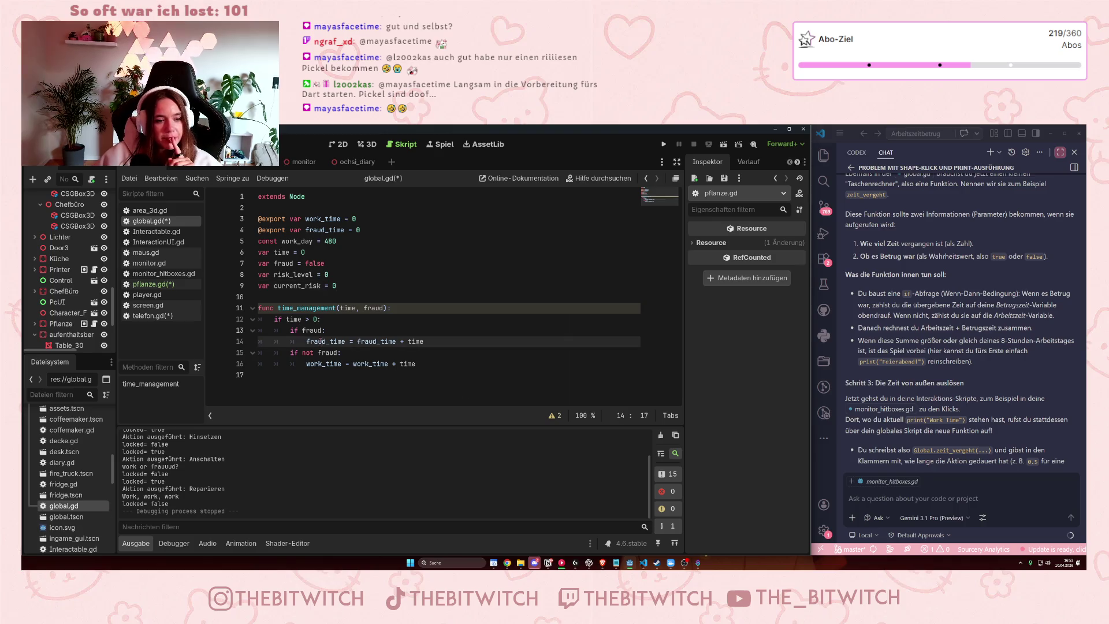
double_click(314, 342)
click(437, 337)
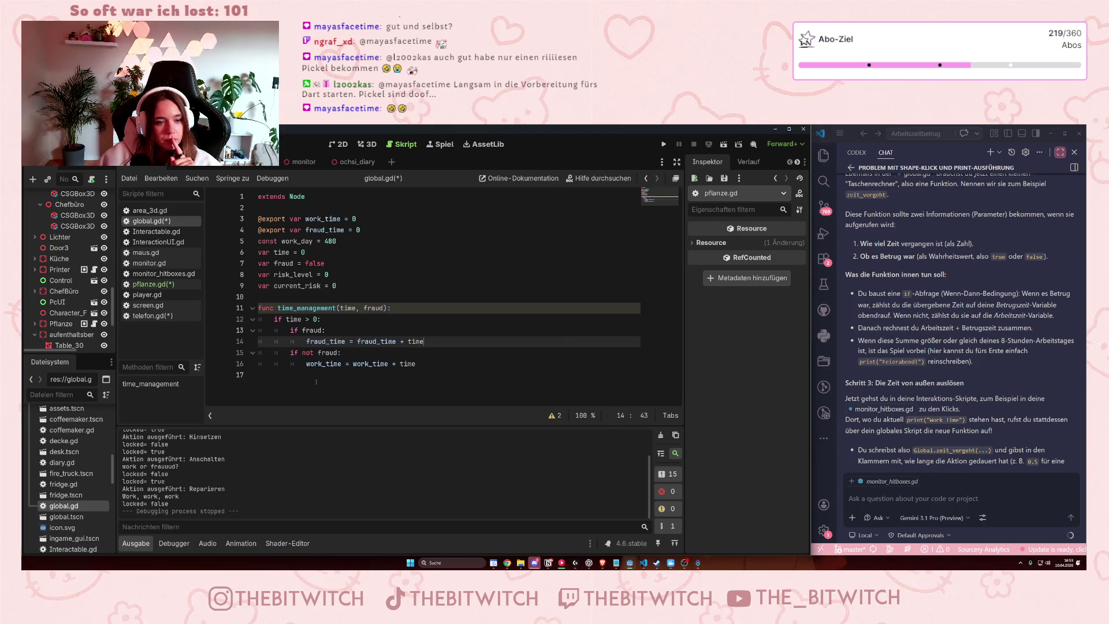
key(Return)
text(pr)
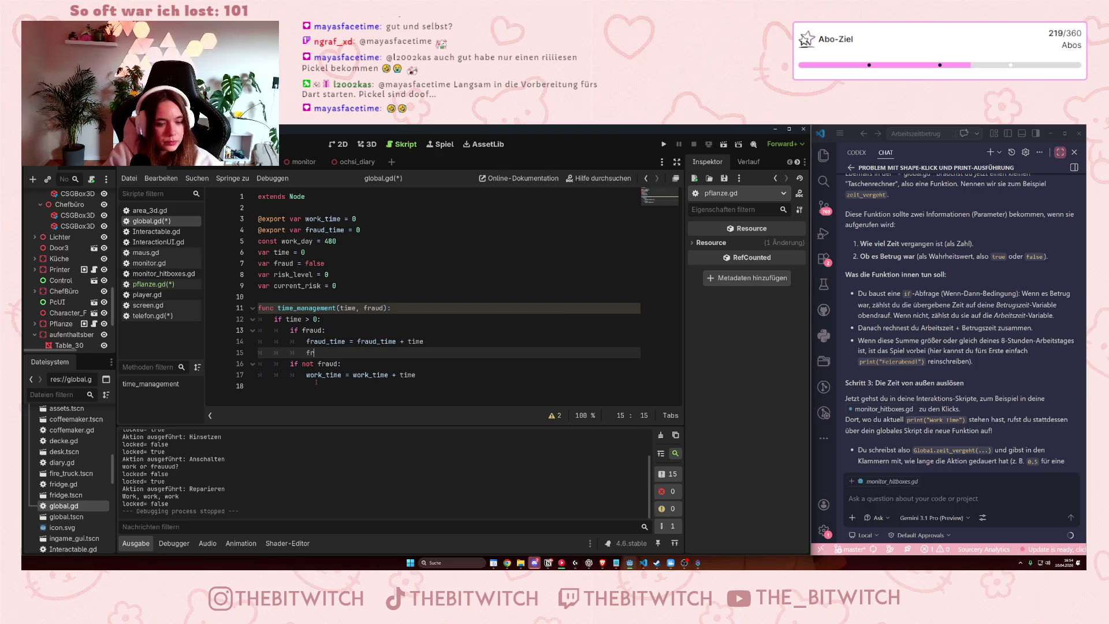
key(BackSpace)
key(BackSpace)
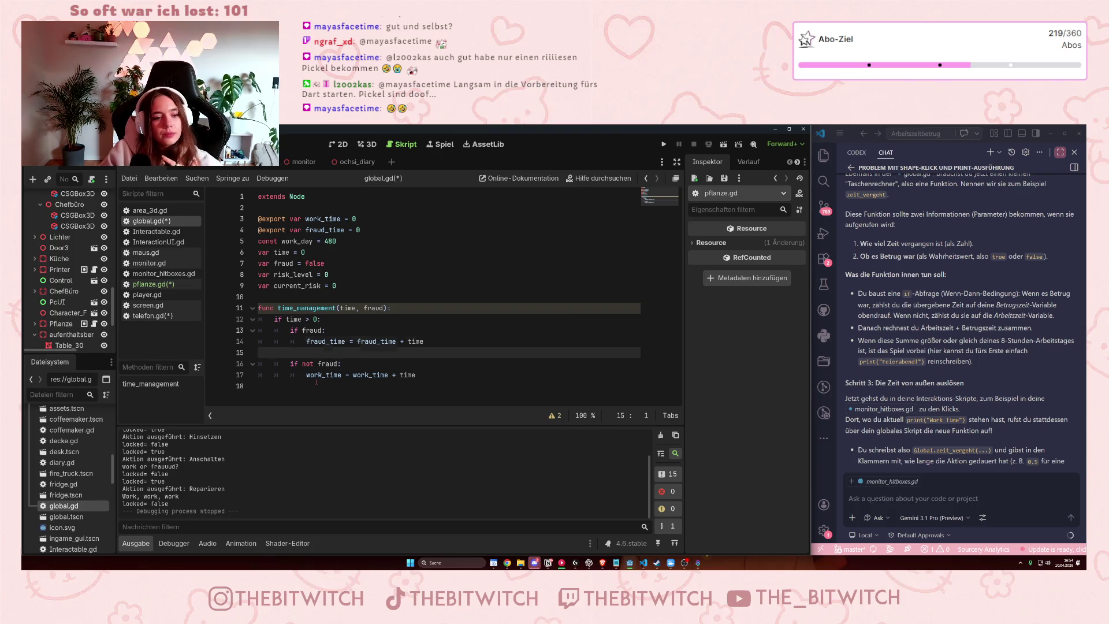
key(BackSpace)
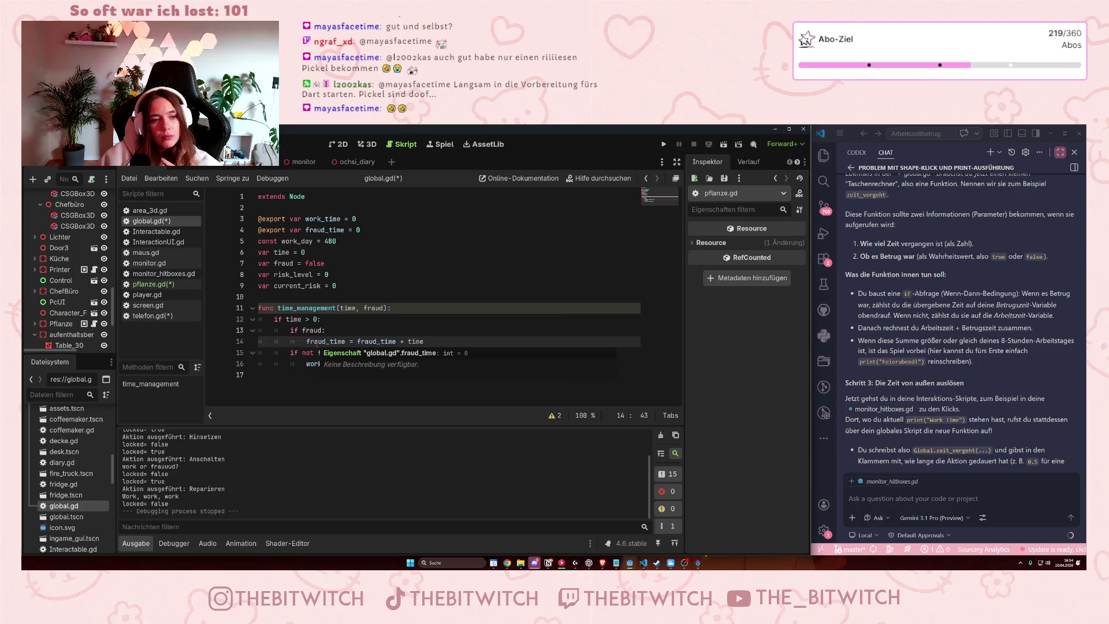
click(151, 284)
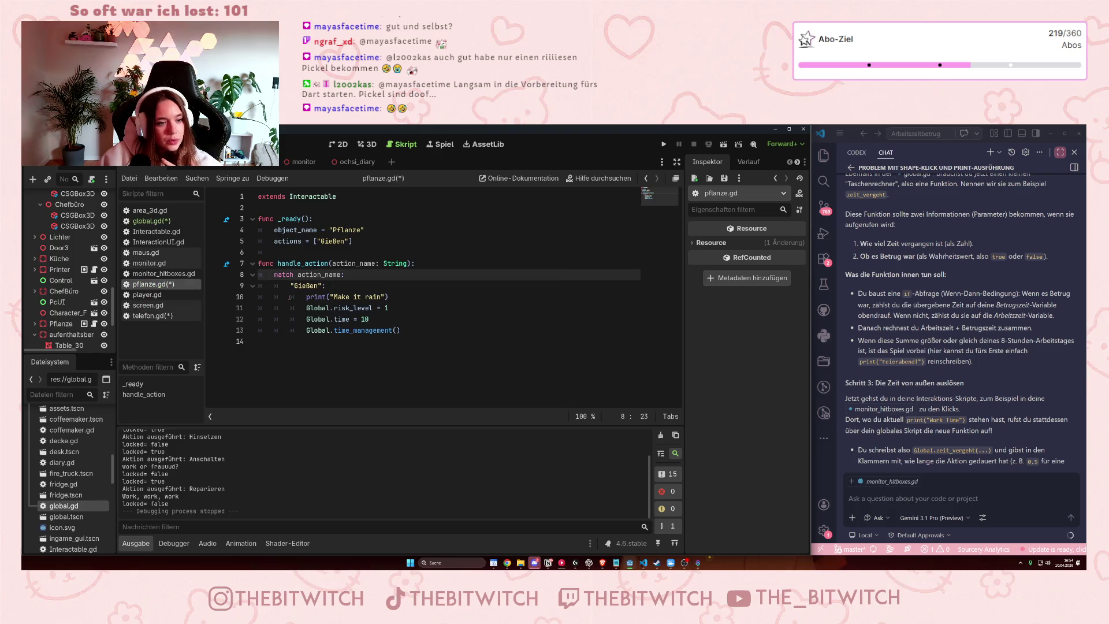
click(362, 321)
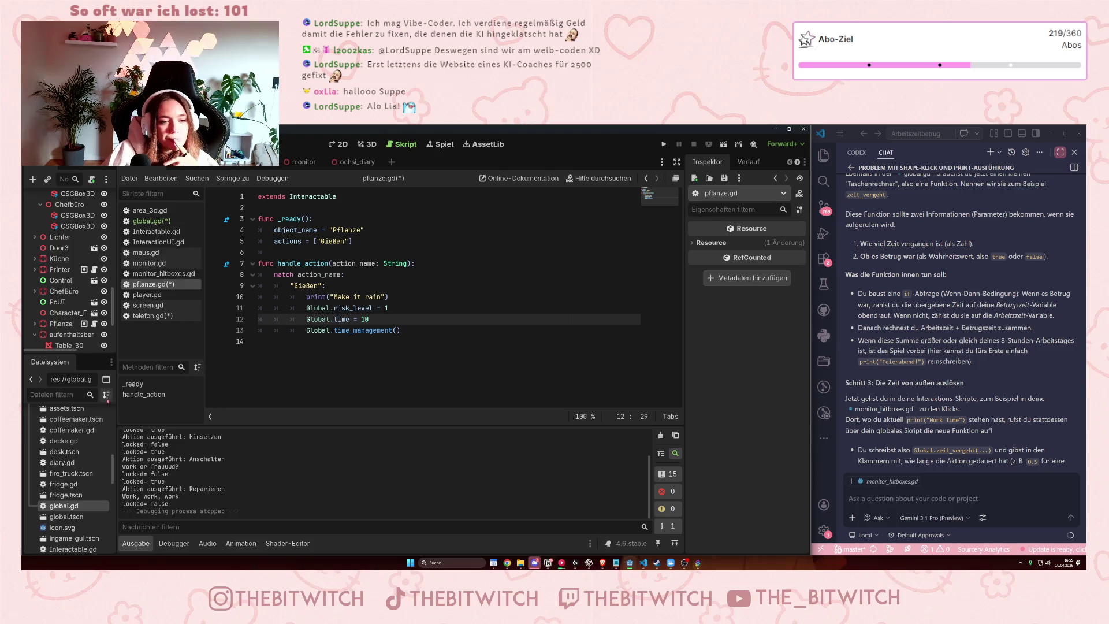
click(162, 225)
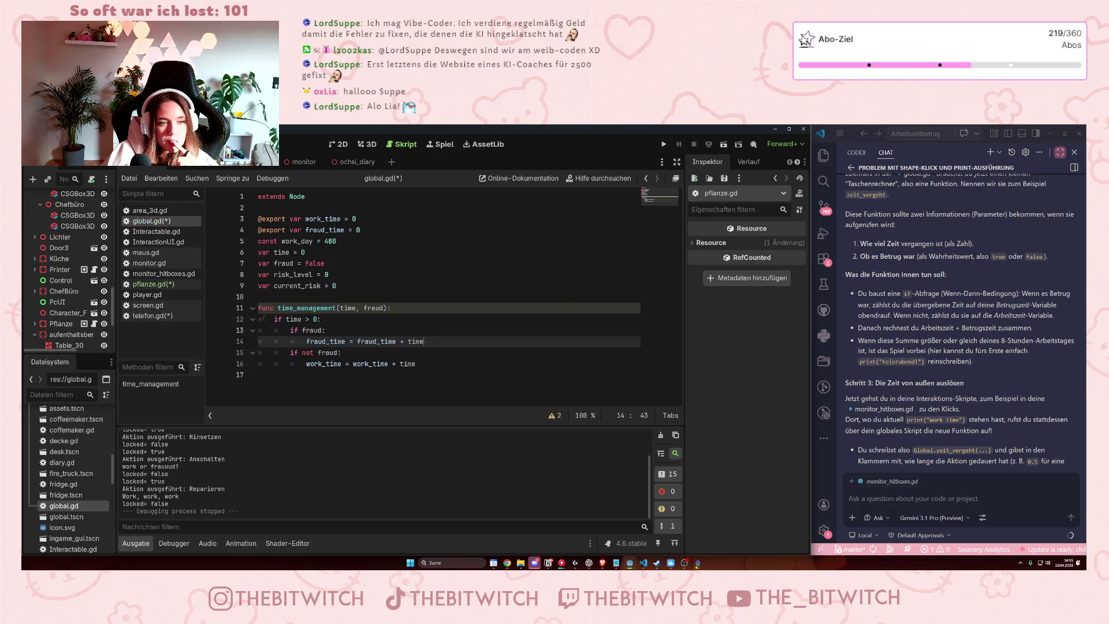
click(308, 318)
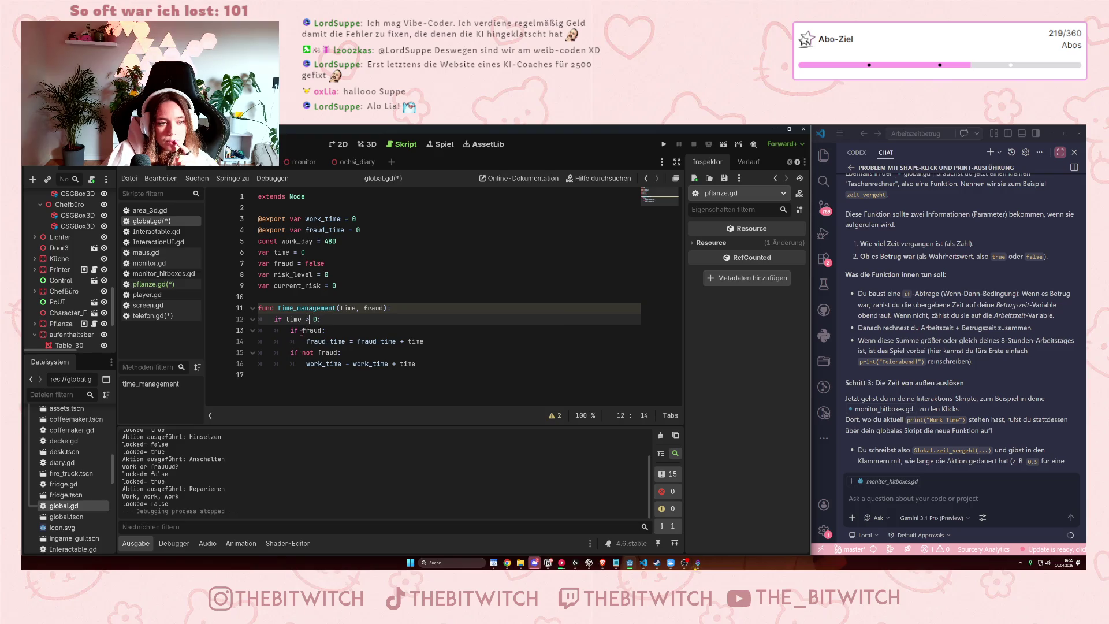
Add a print(fraud_time) line after the fraud_time sum.
drag(310, 330, 317, 342)
click(317, 342)
key(Up)
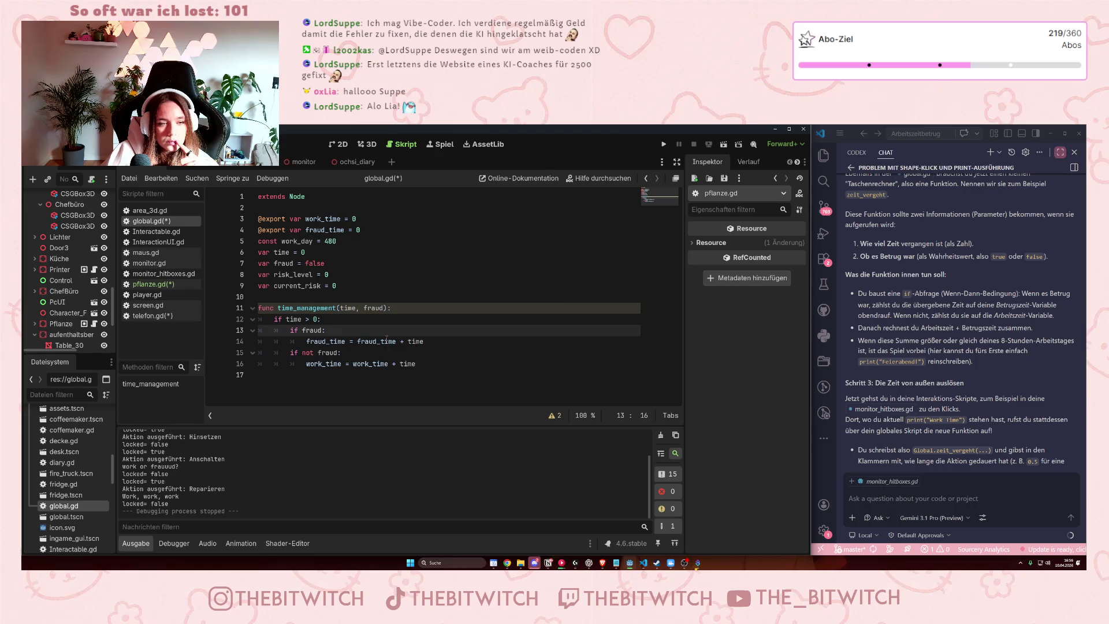
click(401, 342)
key(End)
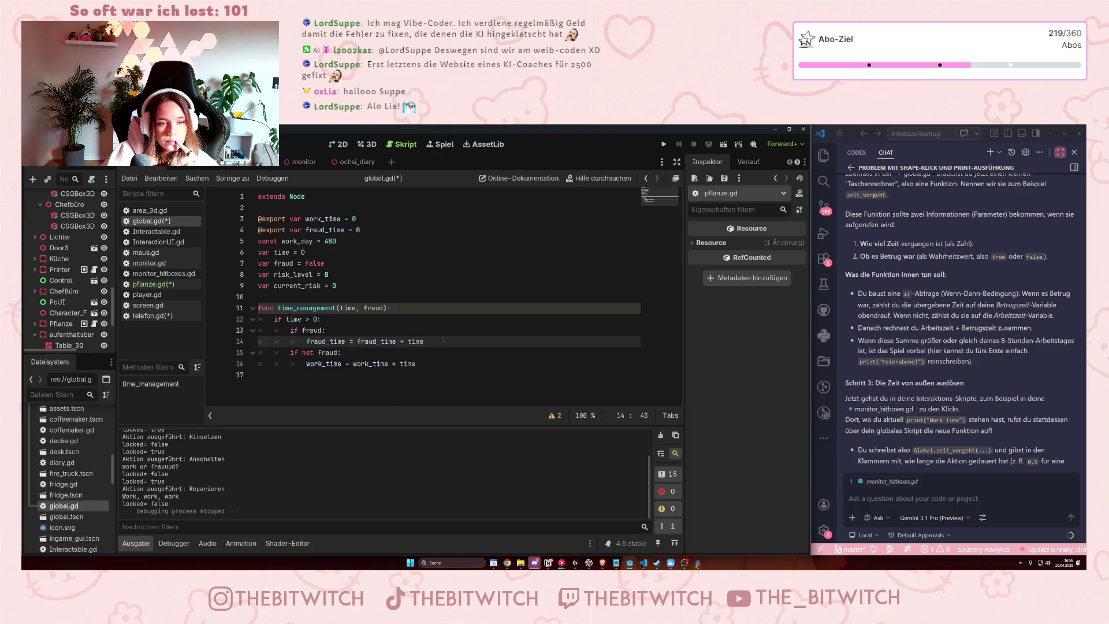
key(Return)
text(pri)
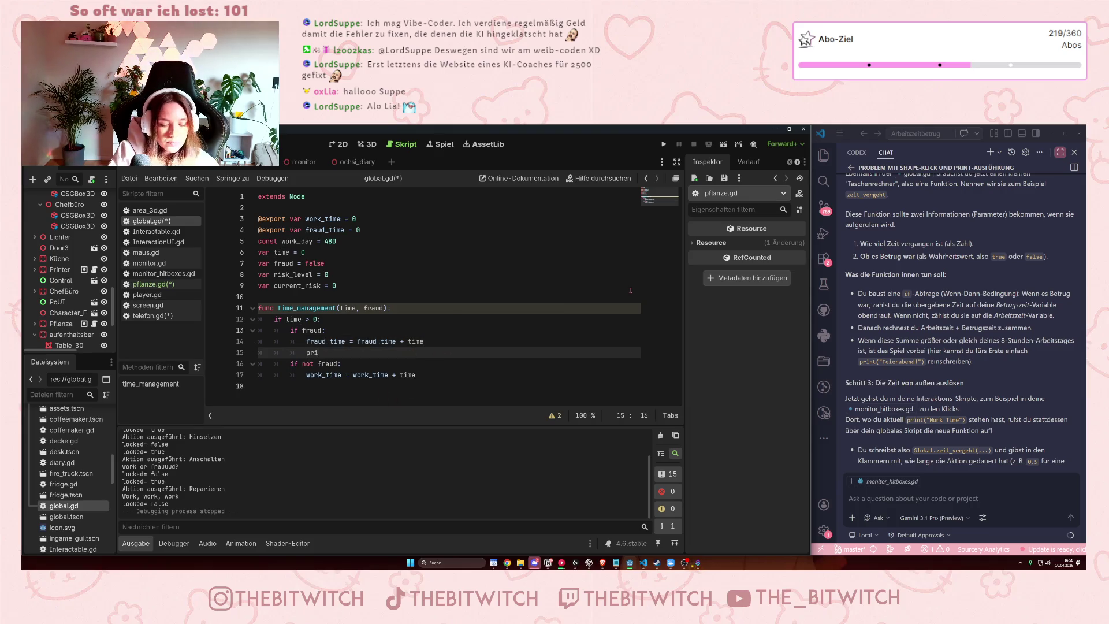
text(nt fraud)
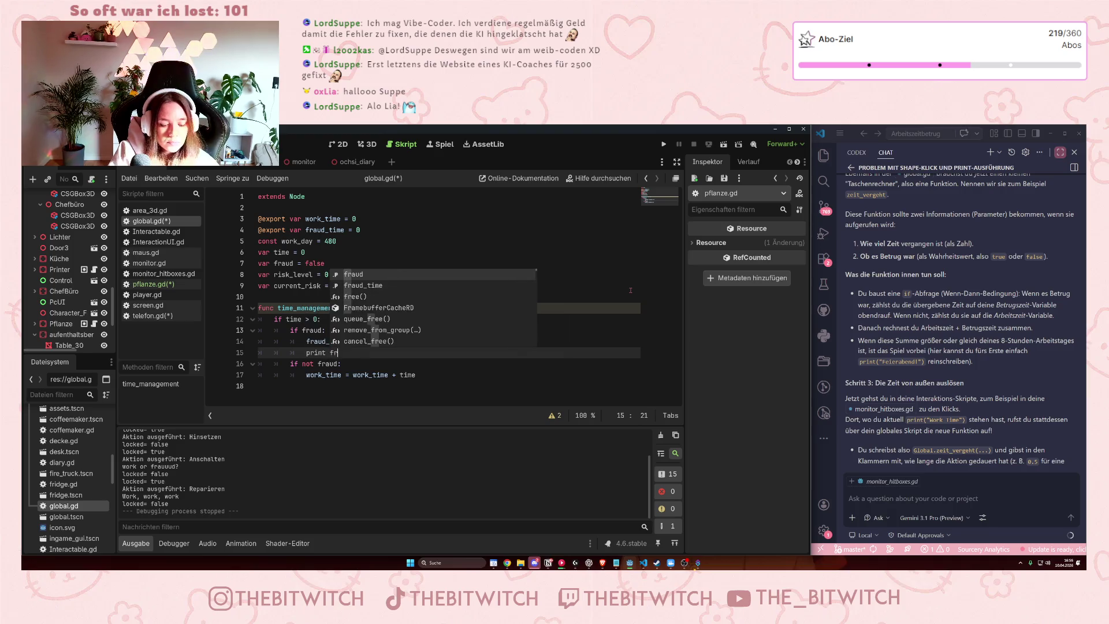
key(Down)
key(Return)
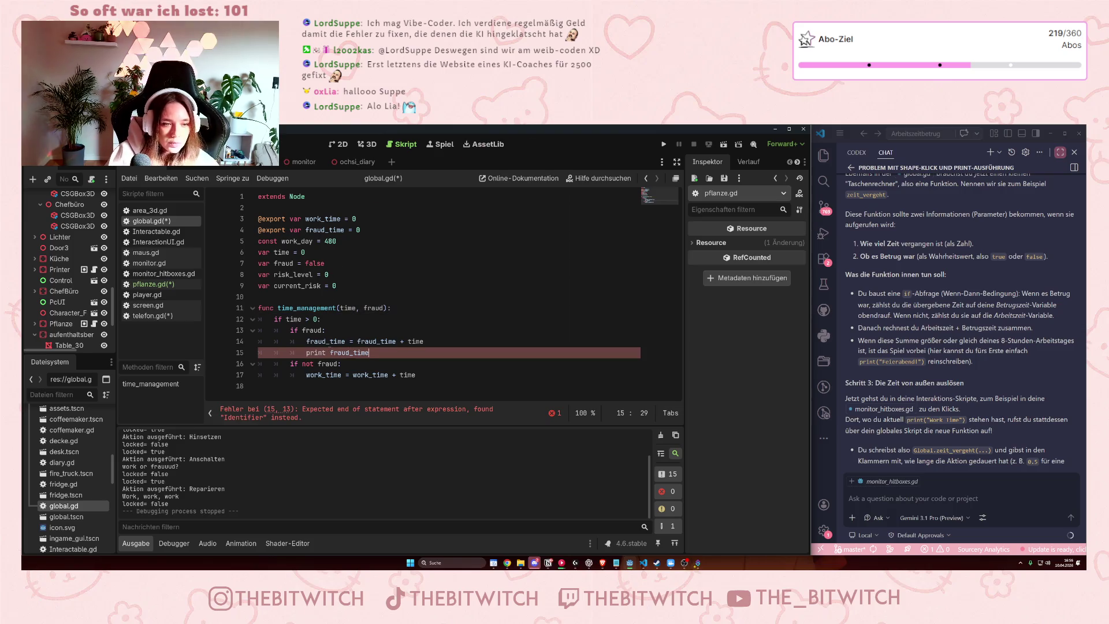
key(BackSpace)
text(()
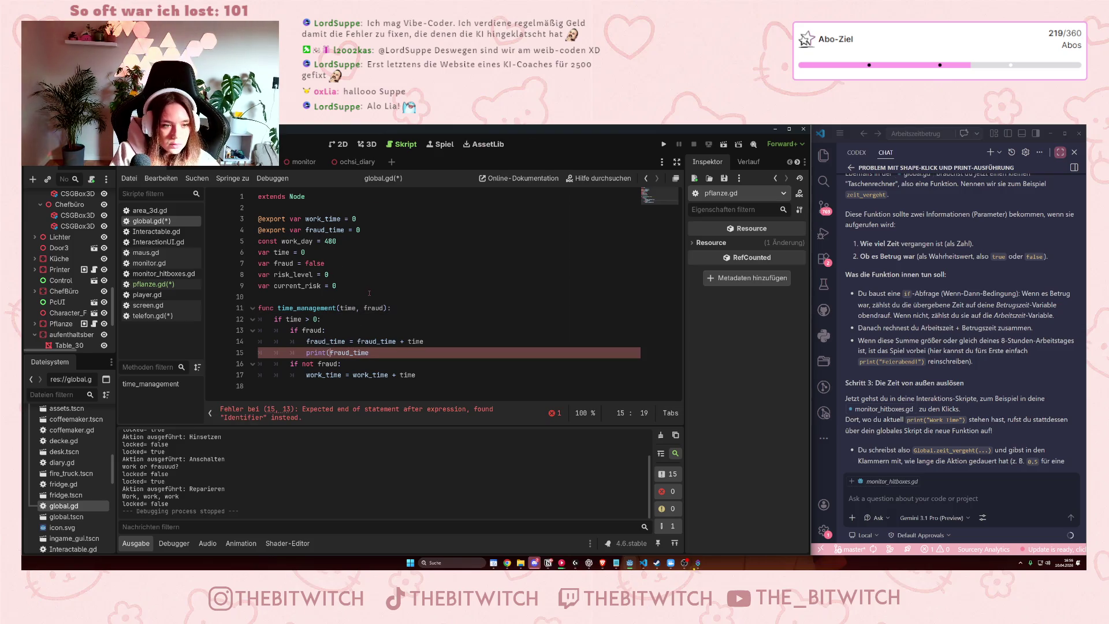
key(Down)
key(Home)
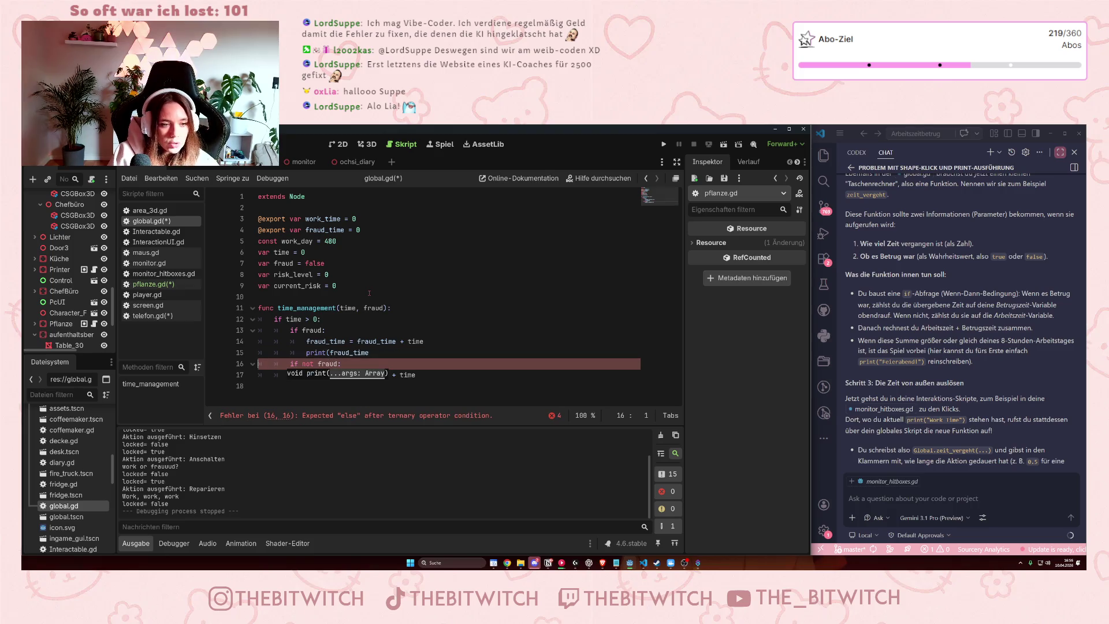
click(377, 352)
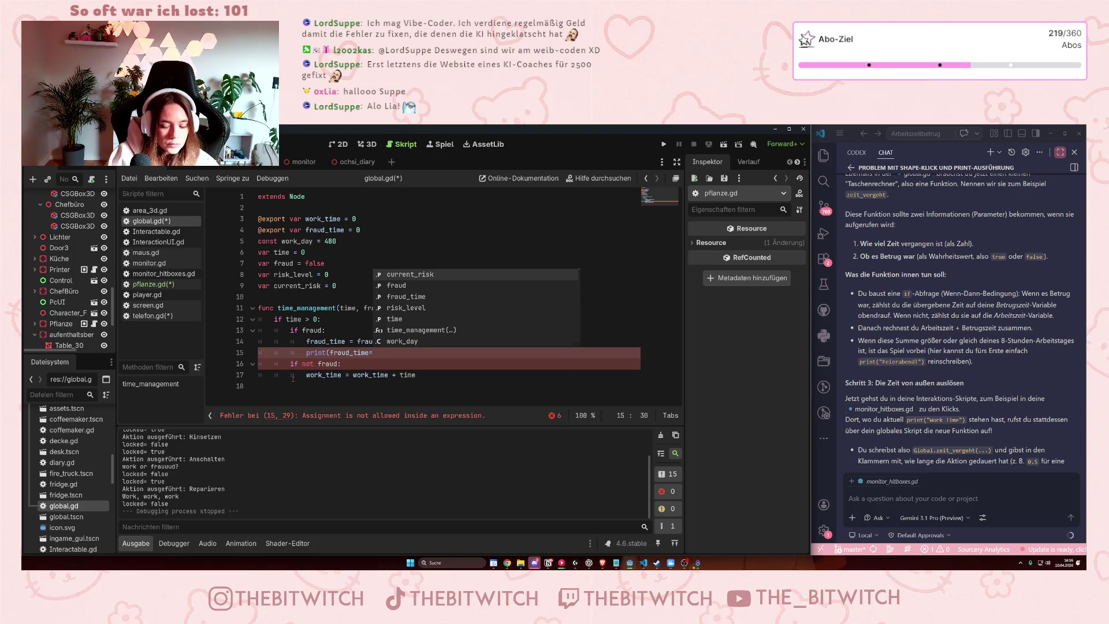
key(BackSpace)
text())
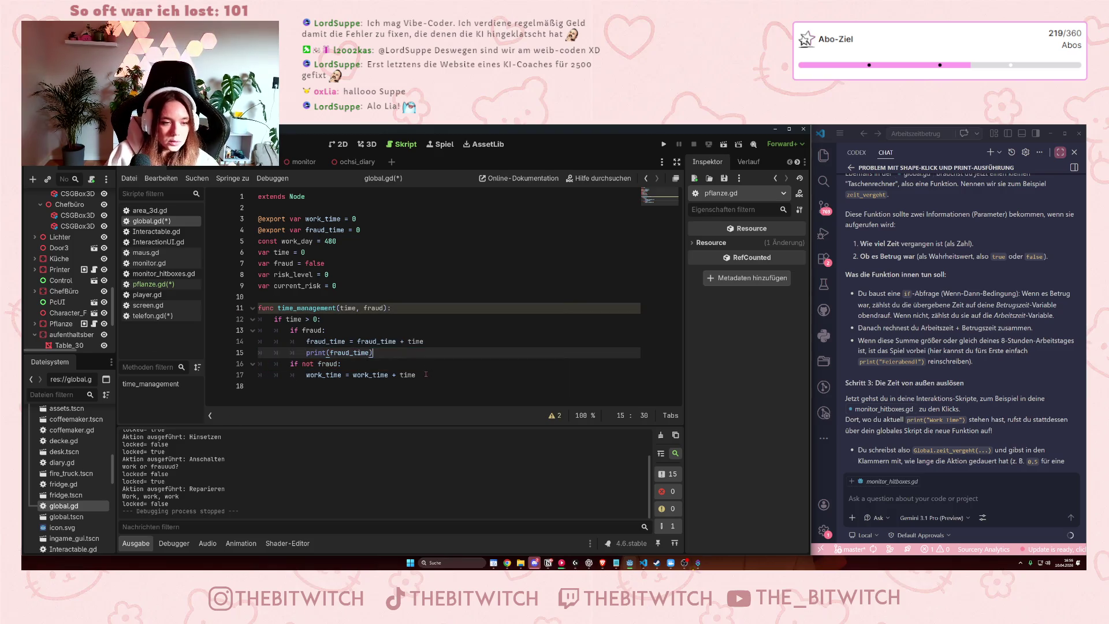
Add a print of "Work time:" and work_time after the work_time sum, and label the fraud print "Fraud time:".
click(426, 374)
key(Return)
text(print)
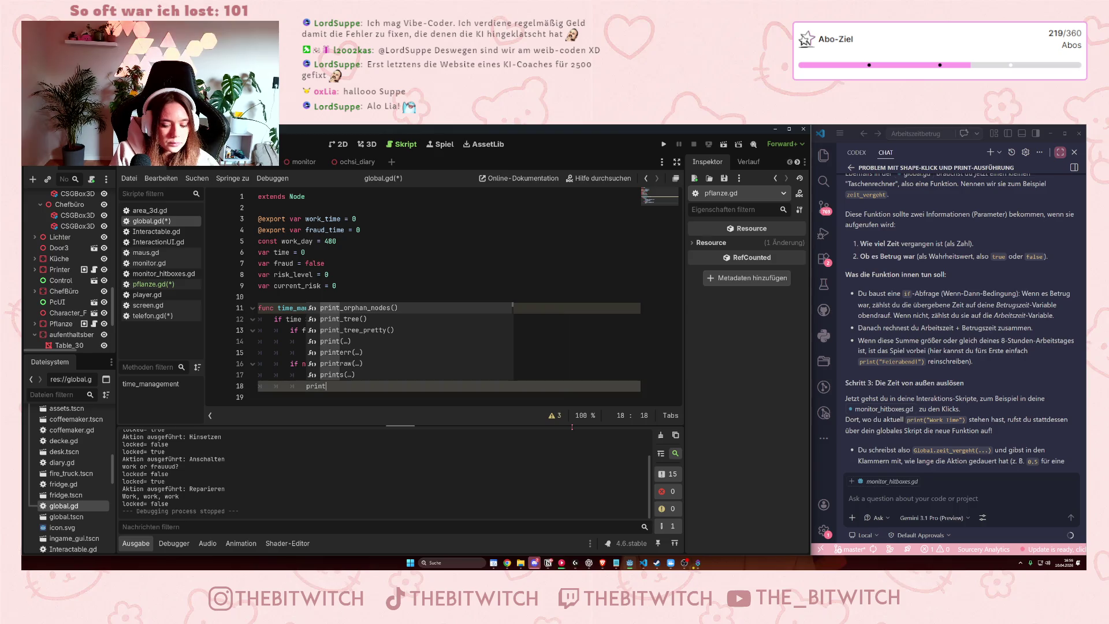
text((work)
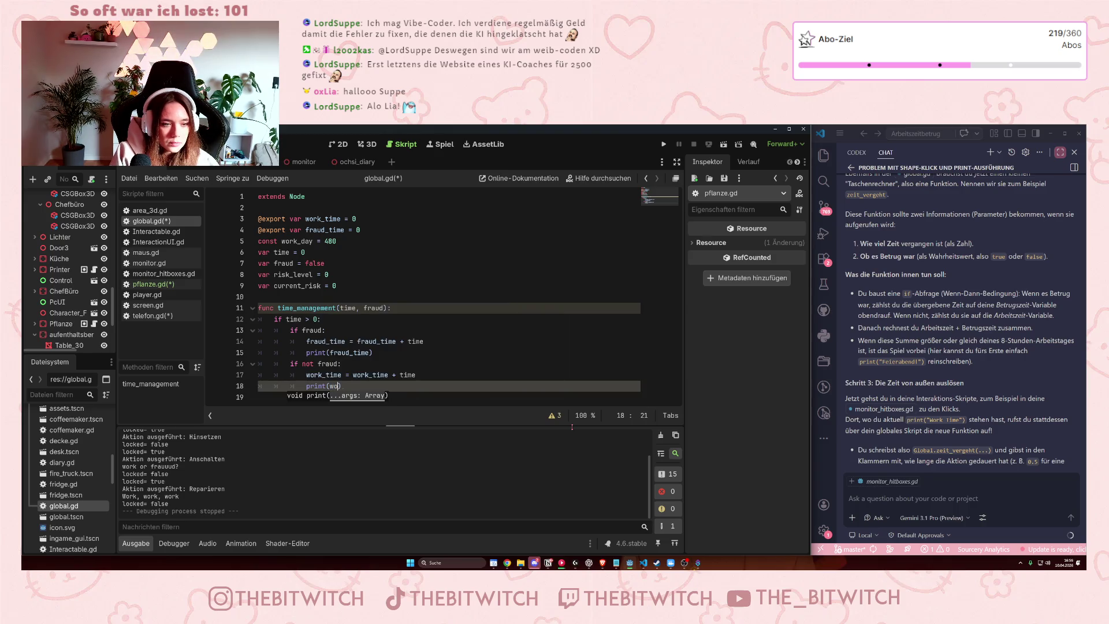
text(_time)
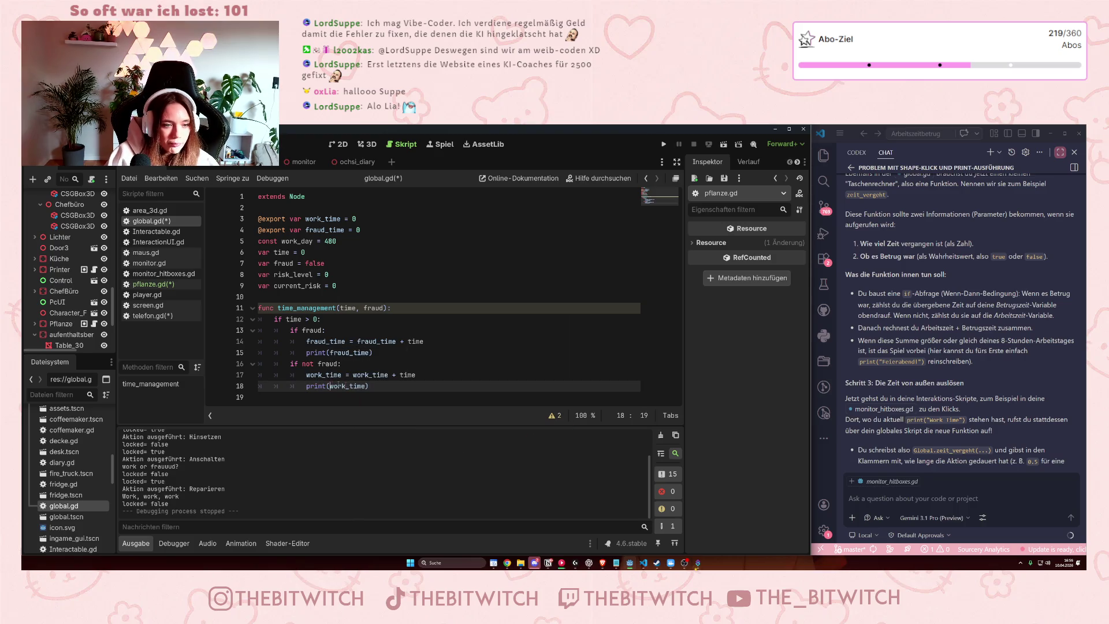
text("Work )
text(time_)
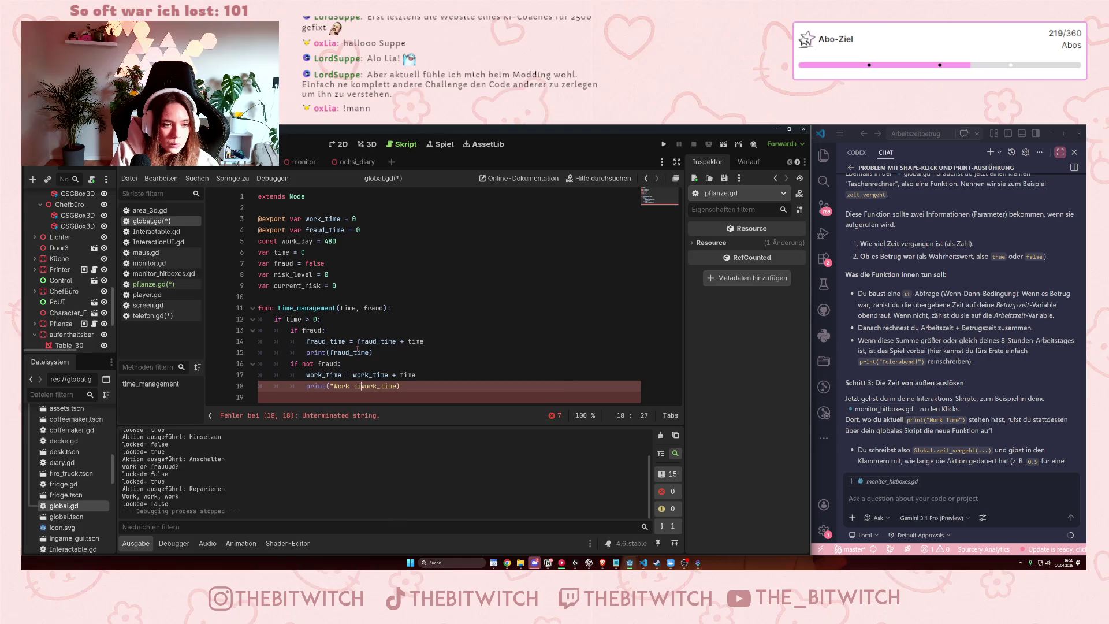
key(BackSpace)
text(:")
key(shift+Left)
key(shift+Left)
key(shift+Left)
key(shift+Left)
key(shift+Left)
key(shift+Left)
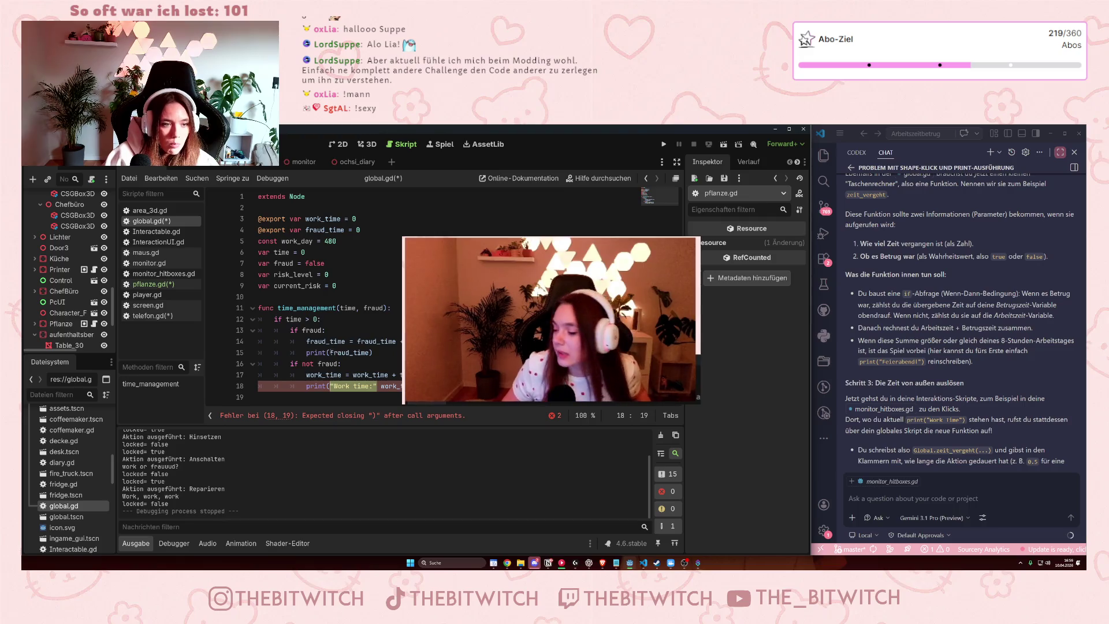
key(Up)
key(Up)
key(Up)
text("Frau)
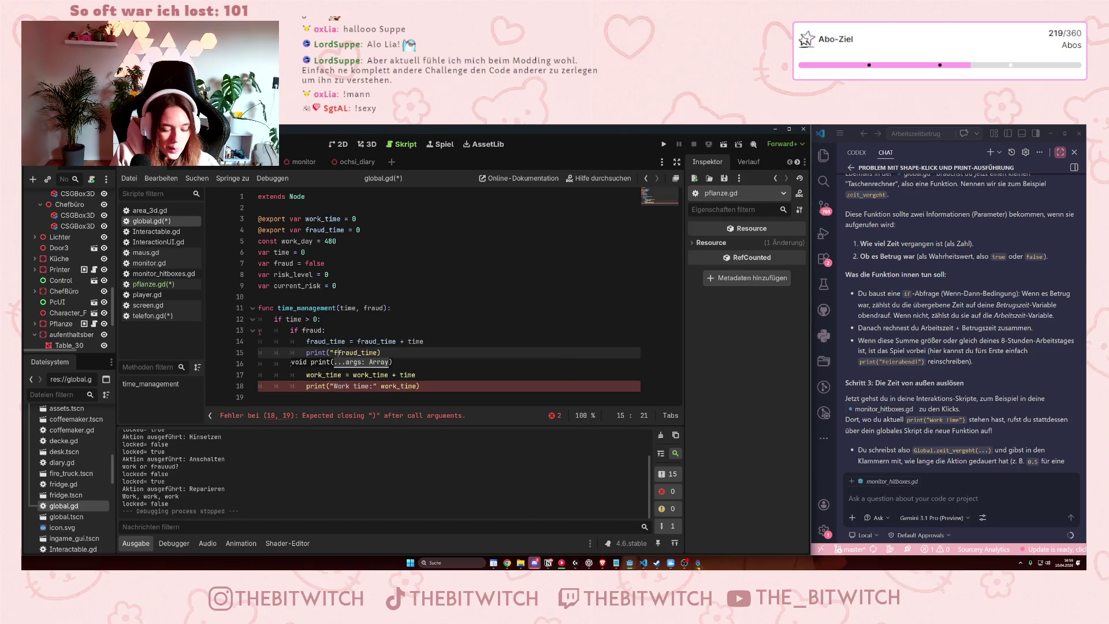
text(d )
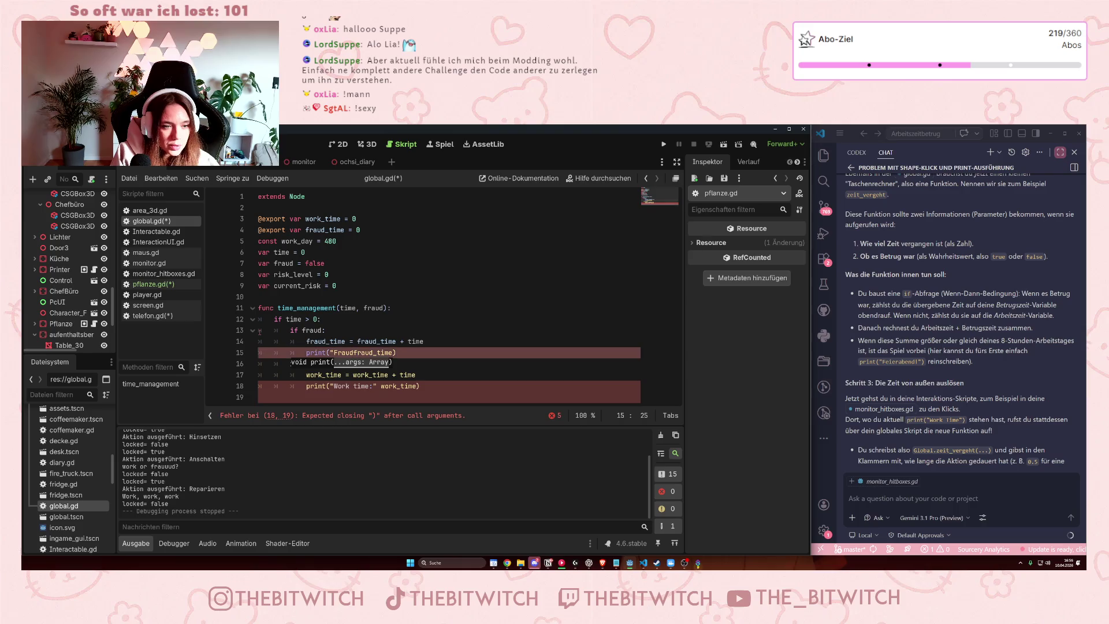
text(time:)
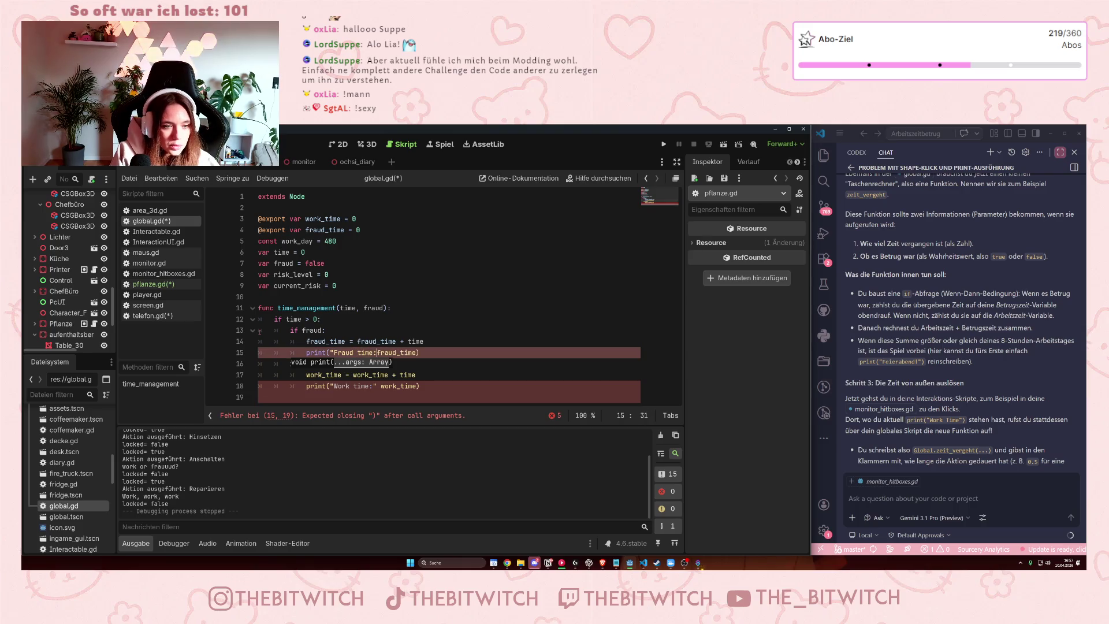
text(")
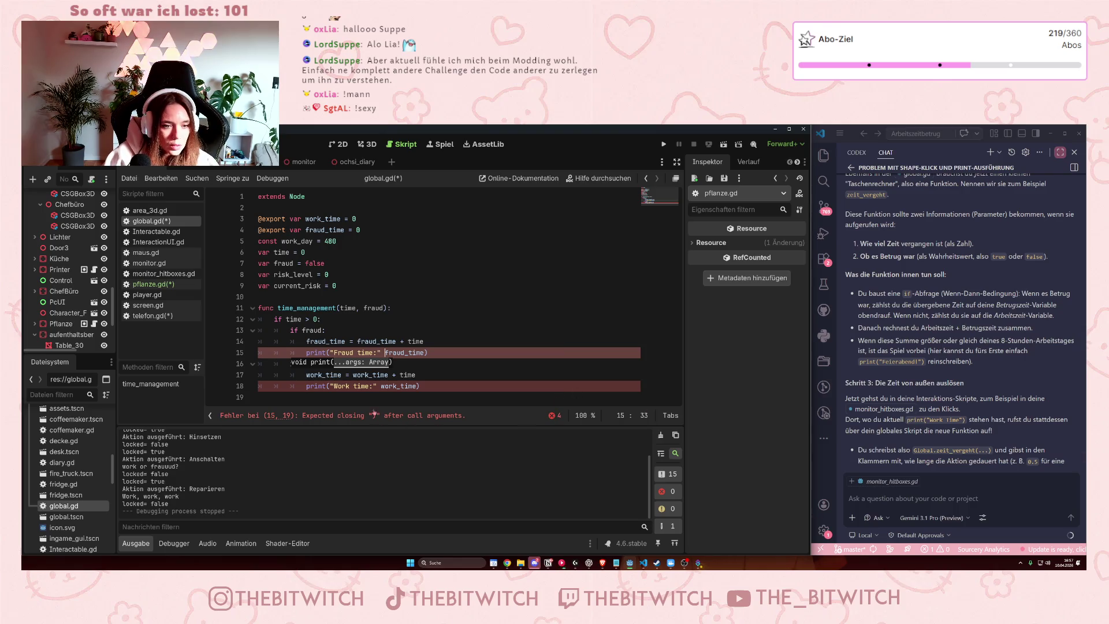
Insert + before work_time and fraud_time in both print calls.
click(380, 386)
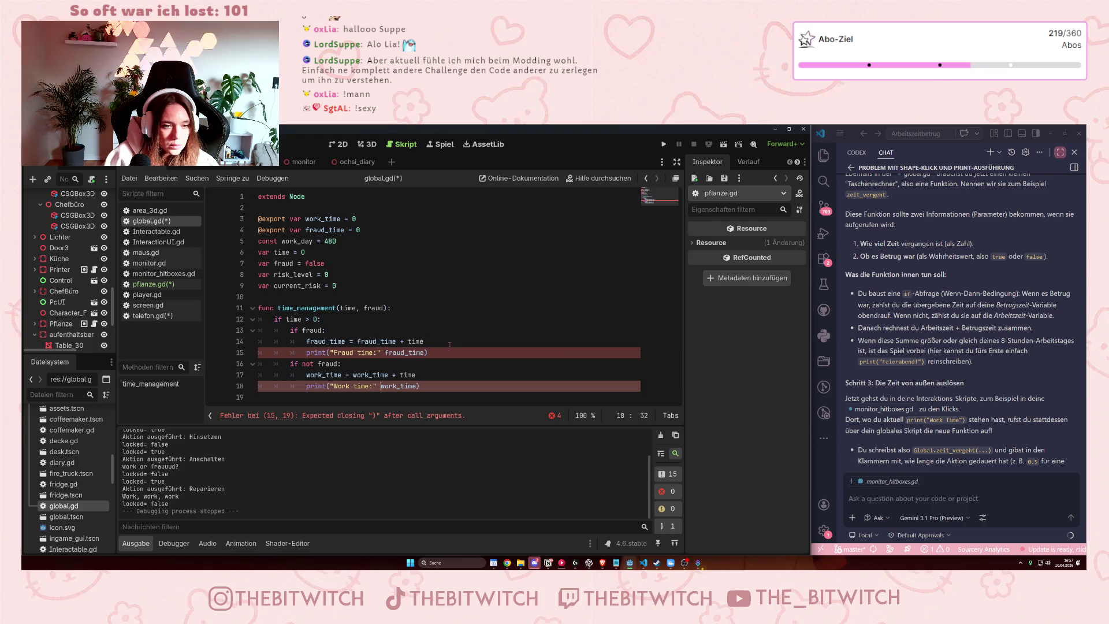
text(+)
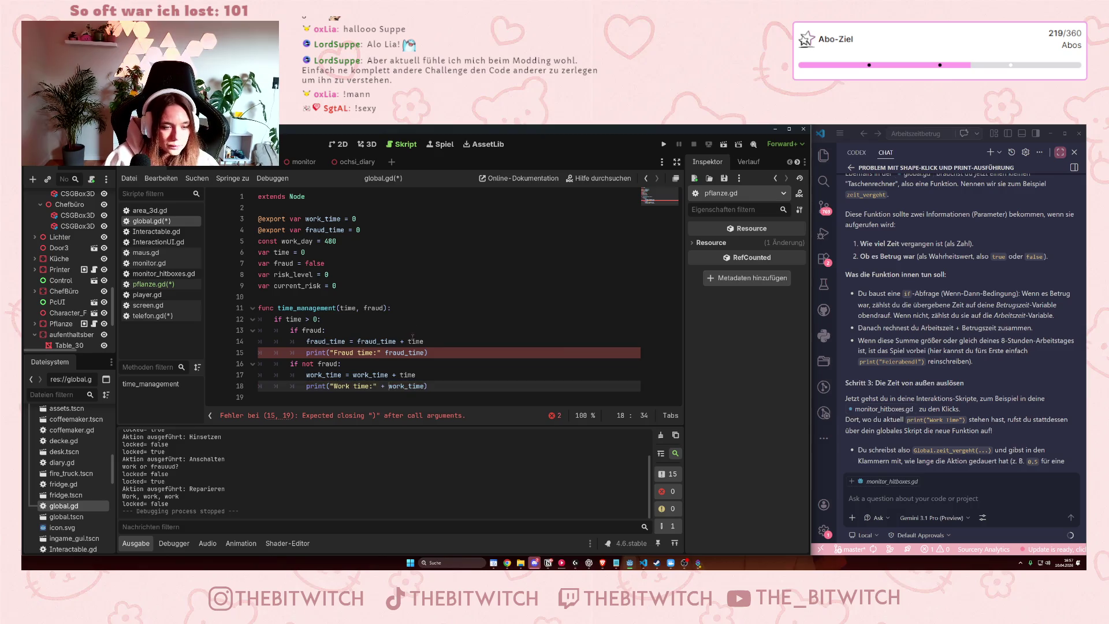
click(385, 353)
text(+)
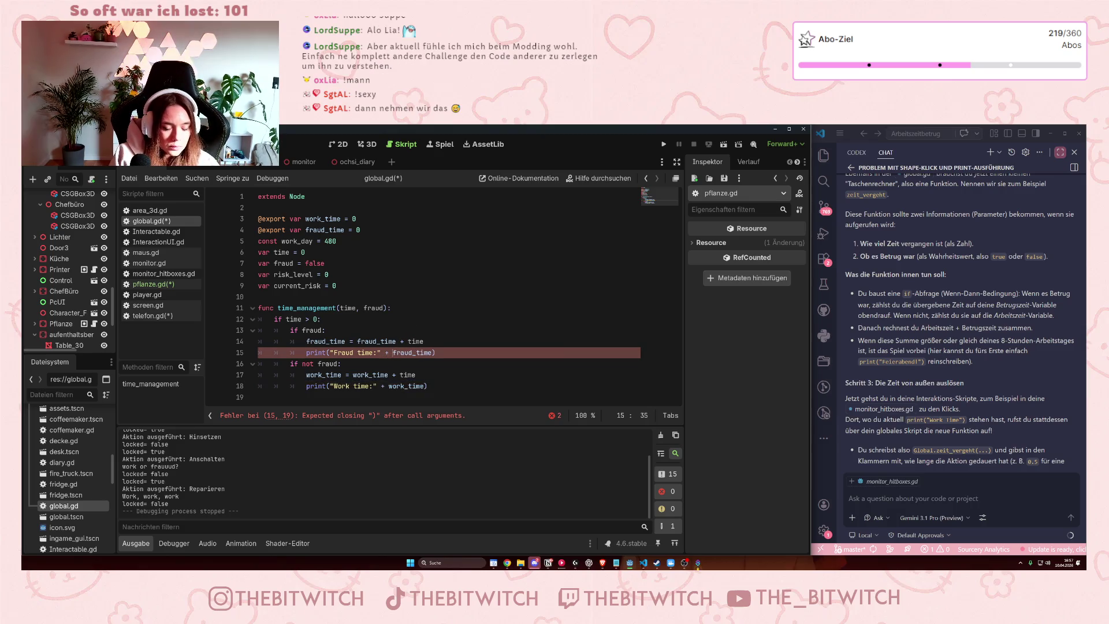
click(468, 298)
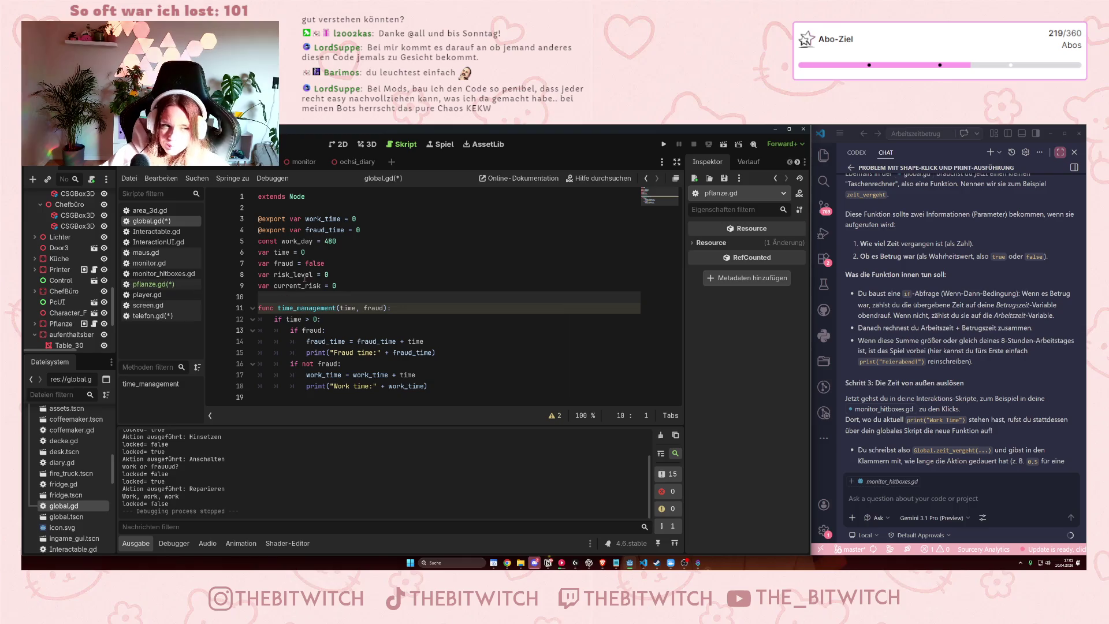
Switch to pflanze.gd to view the Gießen case calling Global.time_management().
click(344, 289)
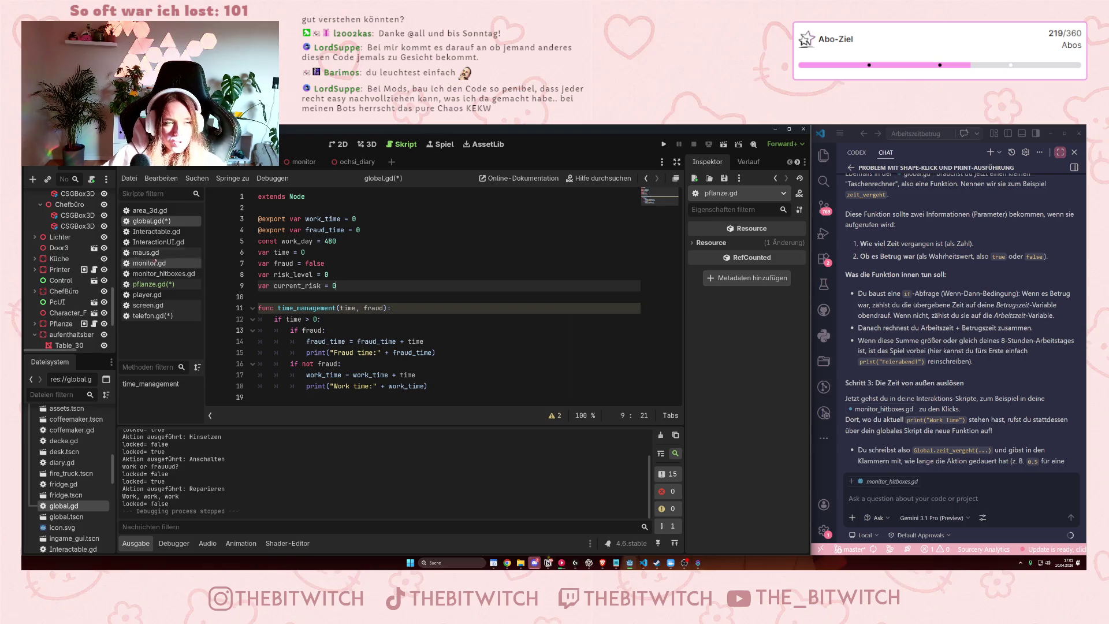
click(159, 288)
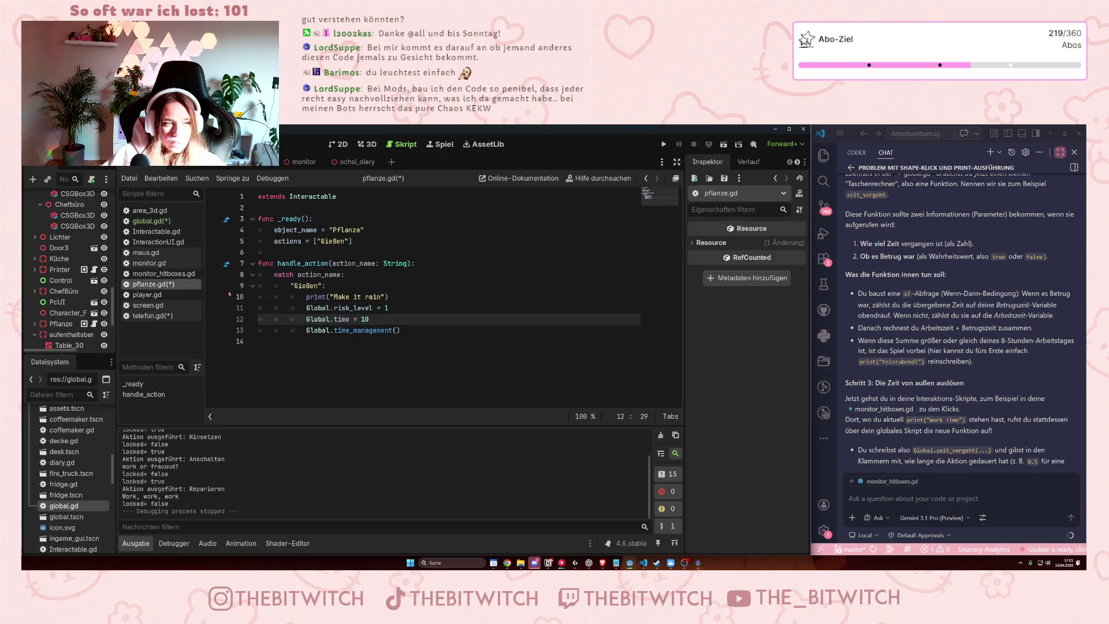
Copy the three Global lines from pflanze.gd's action into telefon.gd.
mouse_move(404, 331)
mouse_down()
mouse_move(303, 321)
mouse_move(299, 307)
mouse_up()
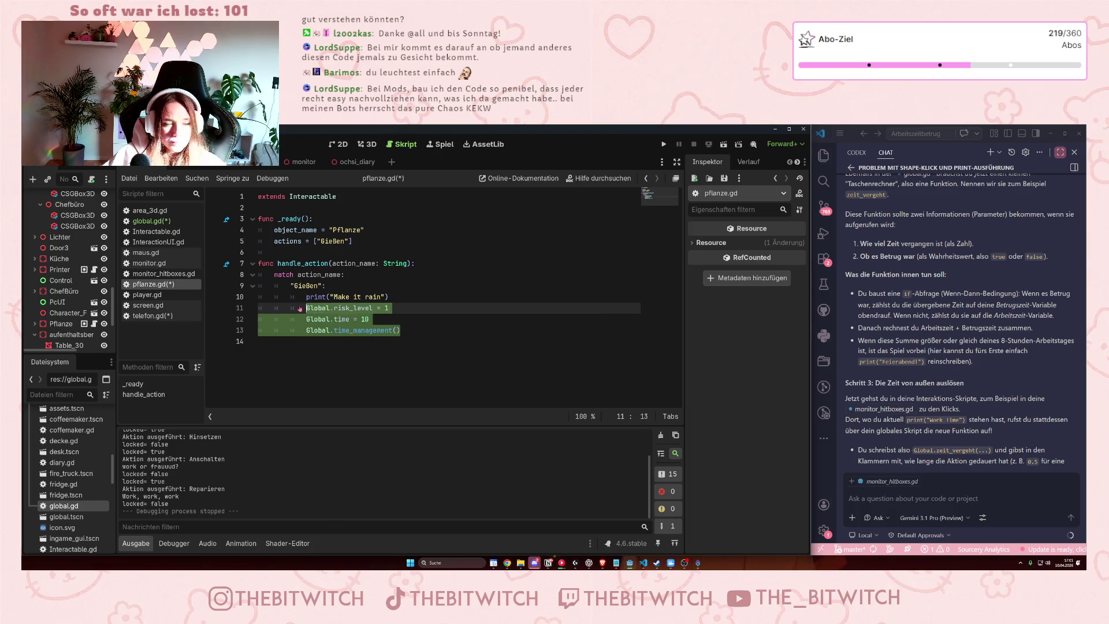
click(183, 302)
click(152, 315)
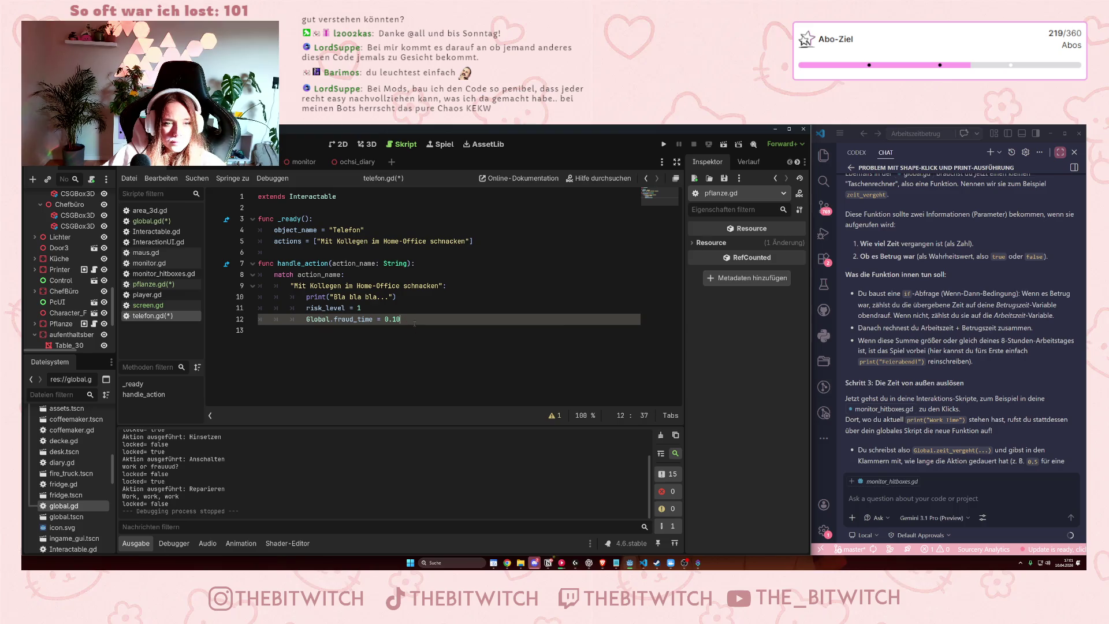
key(Return)
text(Global.risk_level = 1 			Global.time = 10 			Global.time_management())
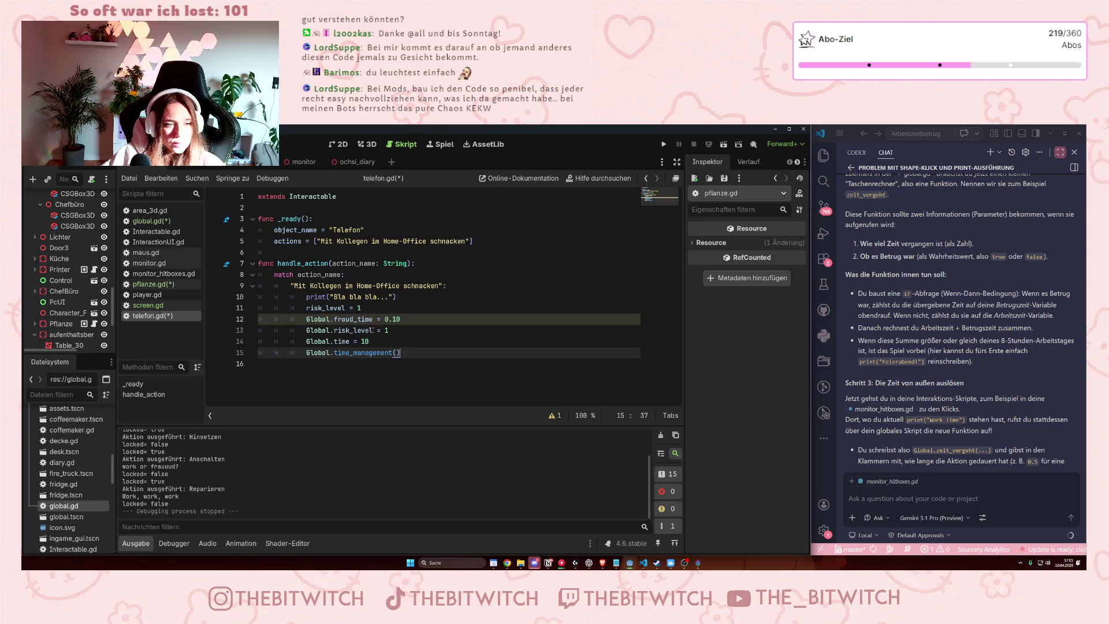
Delete telefon.gd's old Global.fraud_time = 0.10 and local risk_level = 1 lines.
drag(400, 319, 304, 320)
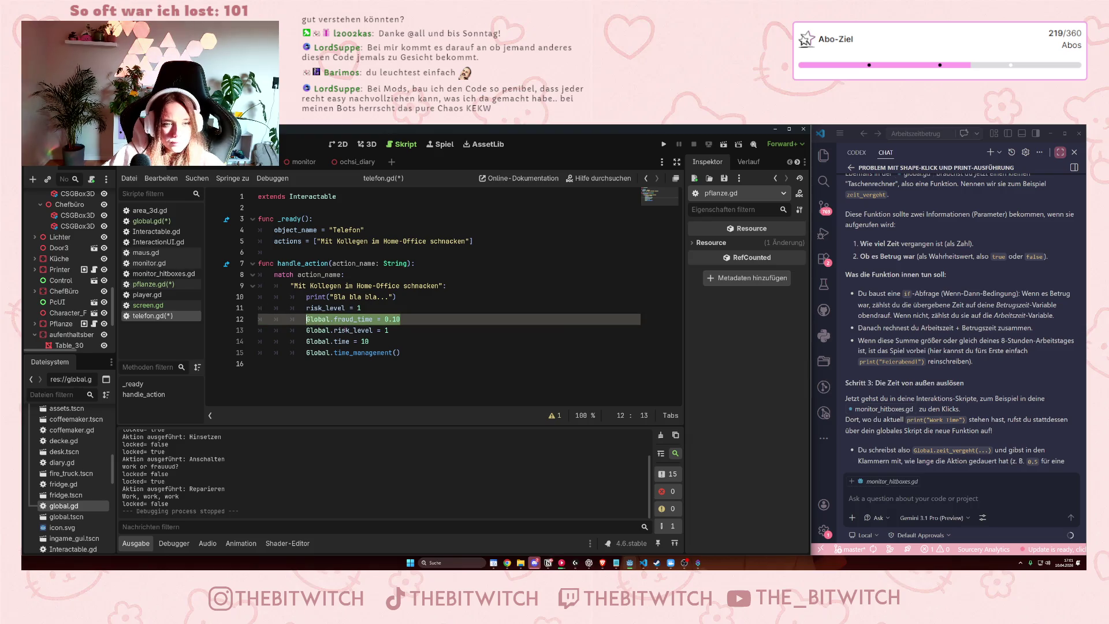
key(BackSpace)
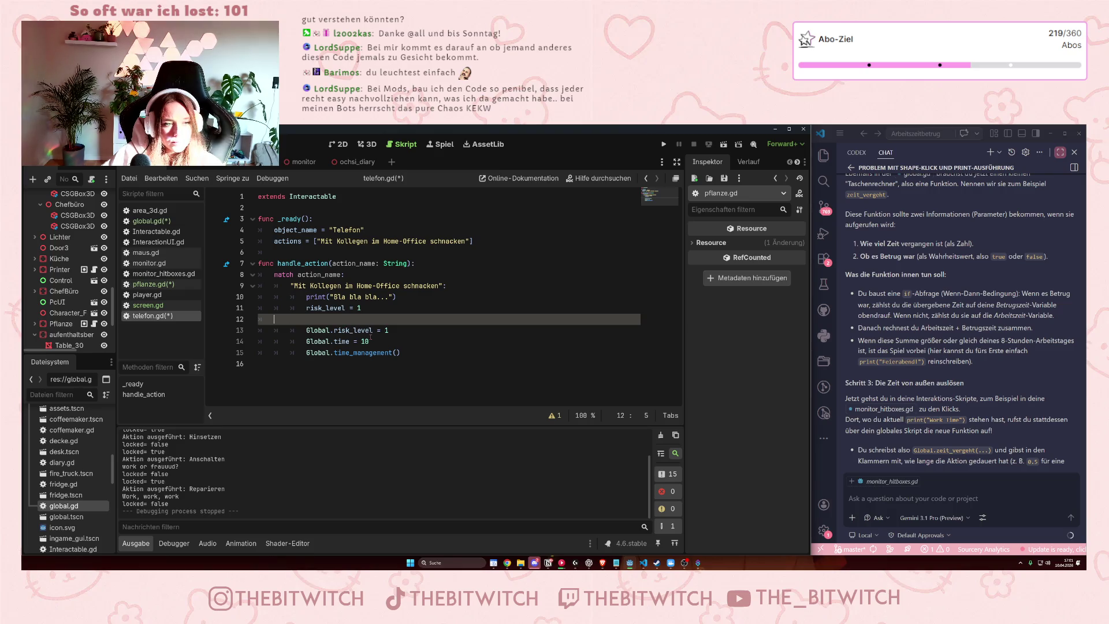
click(366, 309)
key(shift+Home)
key(BackSpace)
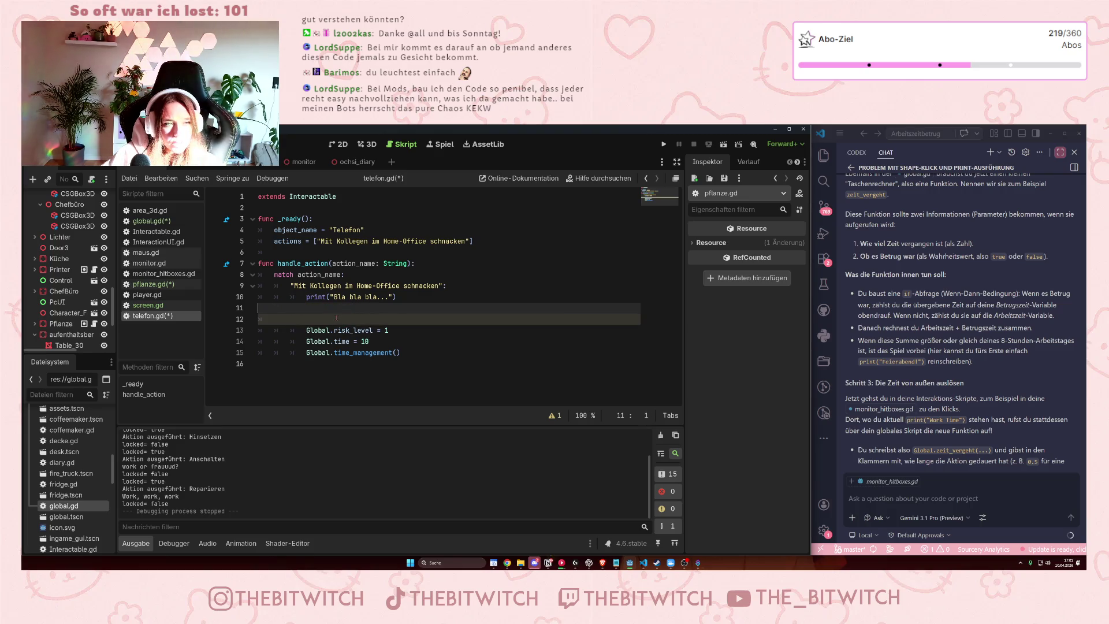
key(Delete)
click(324, 310)
key(Delete)
click(381, 345)
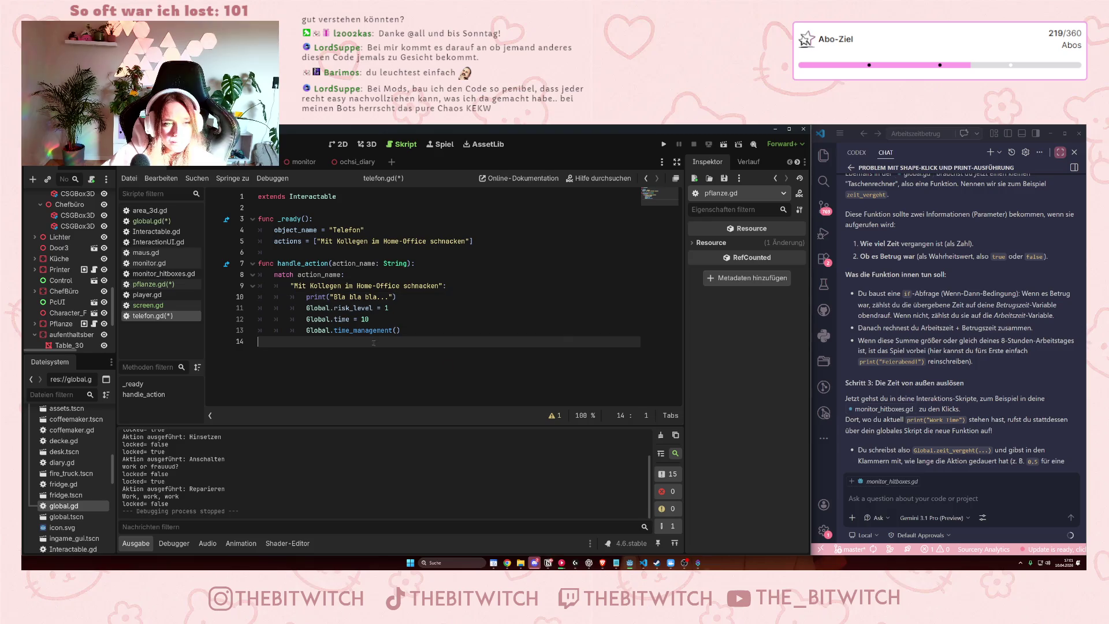
click(403, 331)
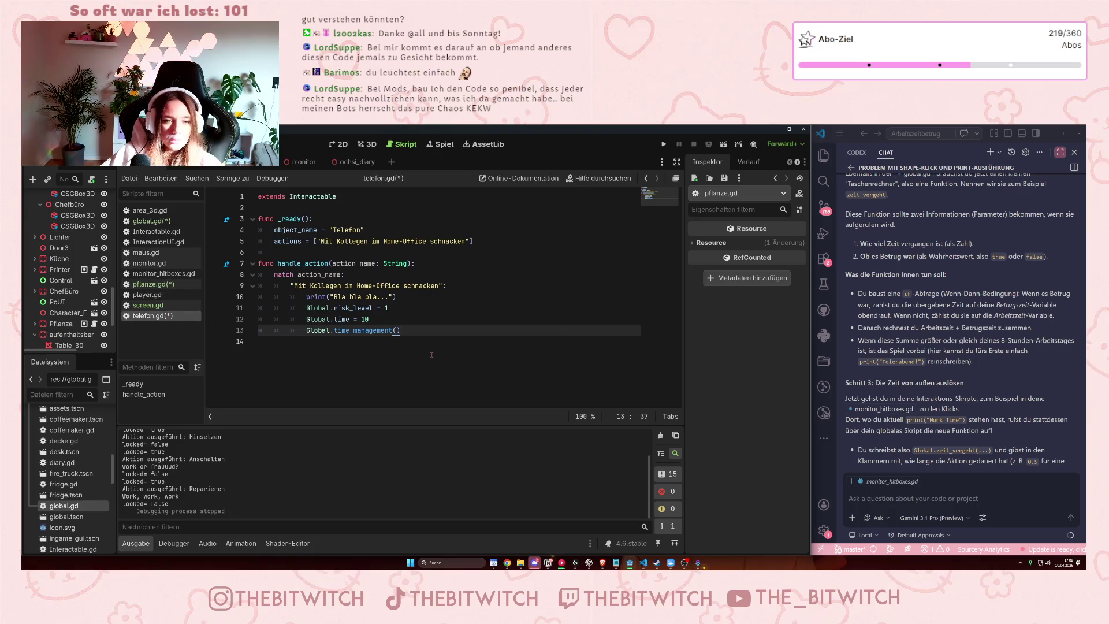
Save the edited scripts and switch to maus.gd.
click(432, 286)
key(ctrl+s)
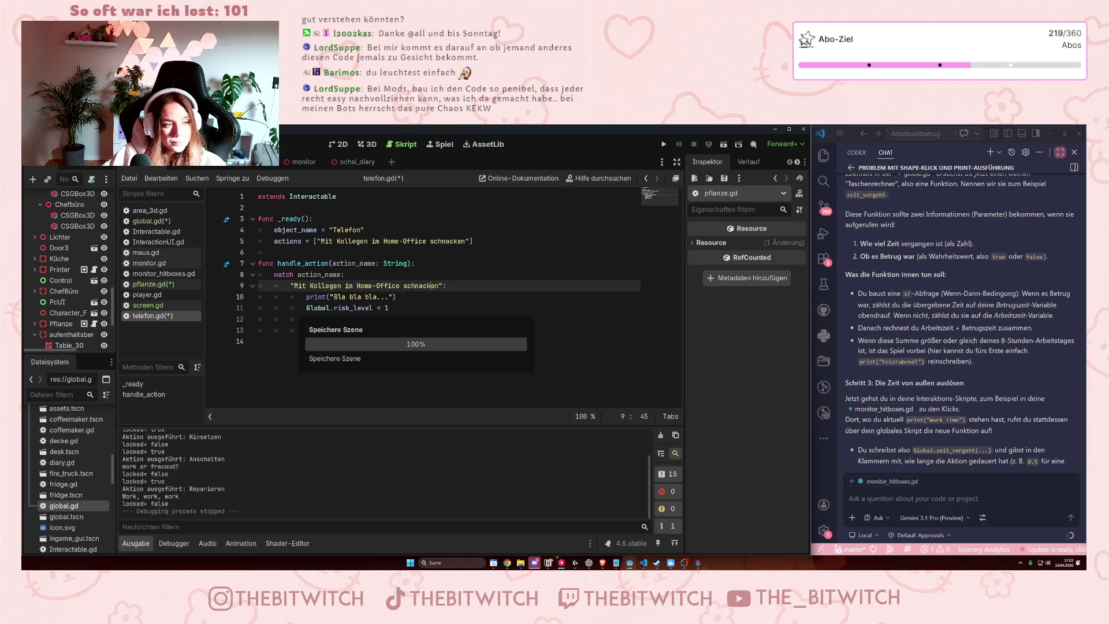
click(278, 307)
key(ctrl+s)
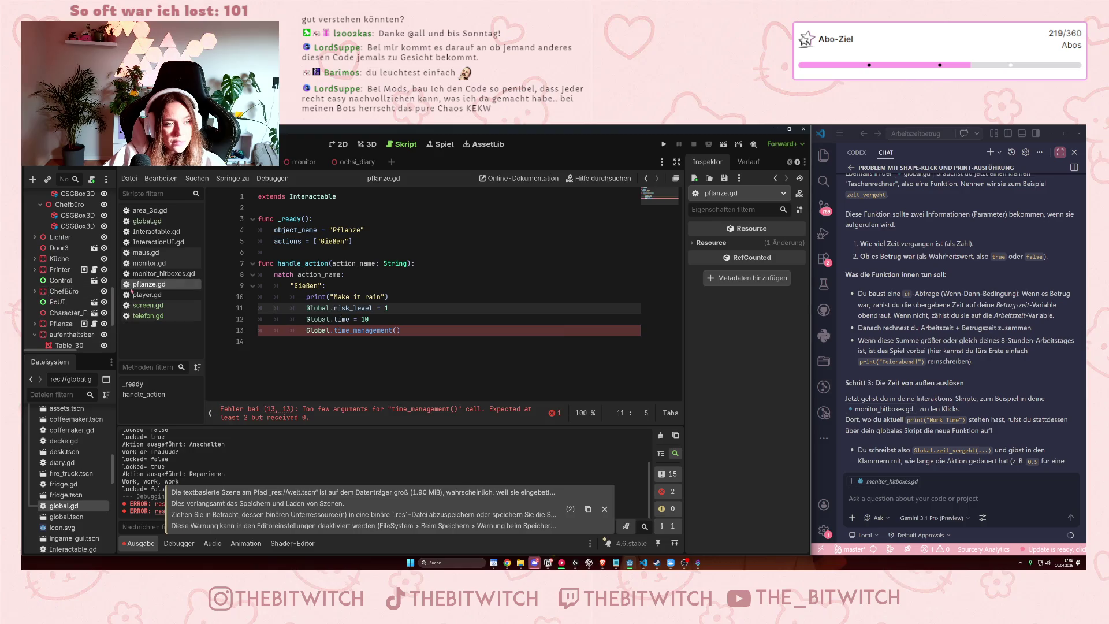
click(143, 316)
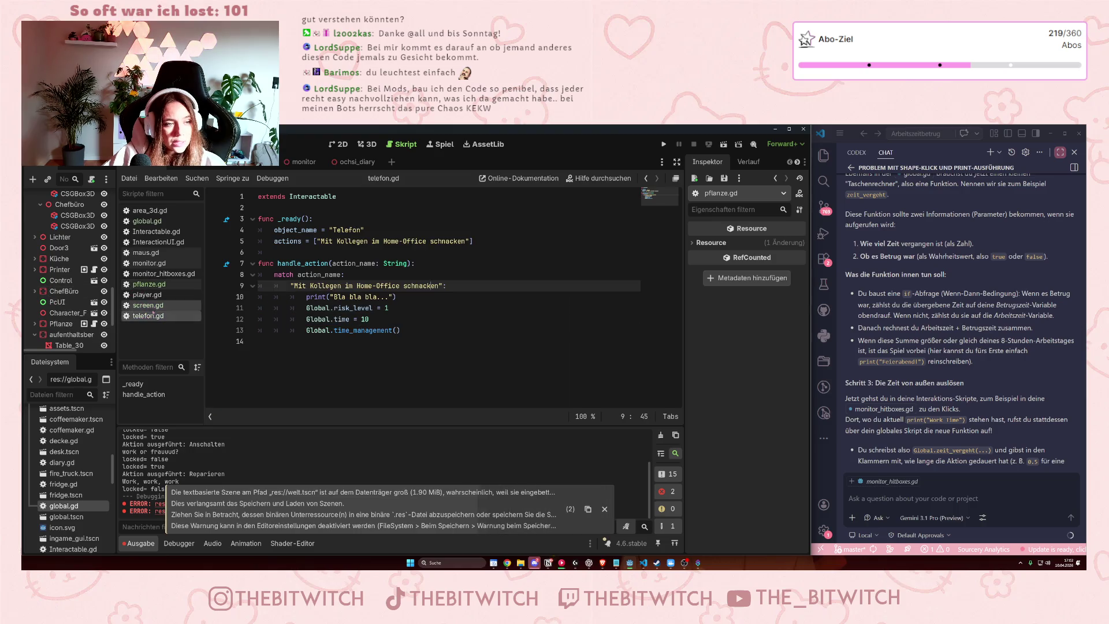
click(143, 253)
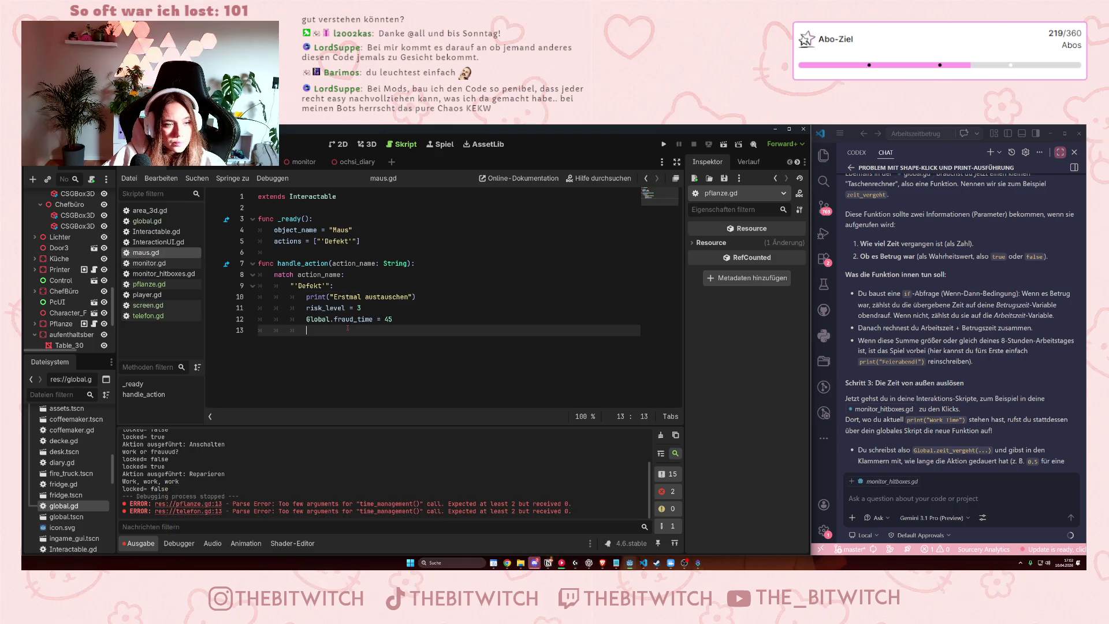
Paste the Global lines into maus.gd's Defekt branch with Global.time set to 45.
text(Global.risk_level = 1 			Global.time = 10 			Global.time_management())
drag(398, 322, 363, 308)
key(Down)
key(Down)
key(Down)
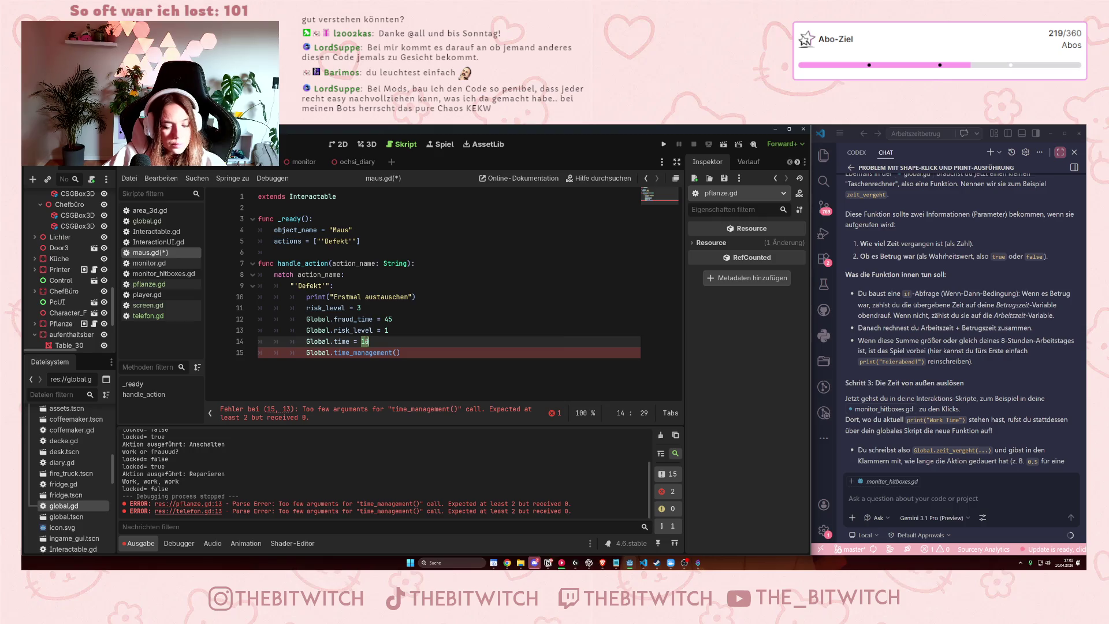
text(45)
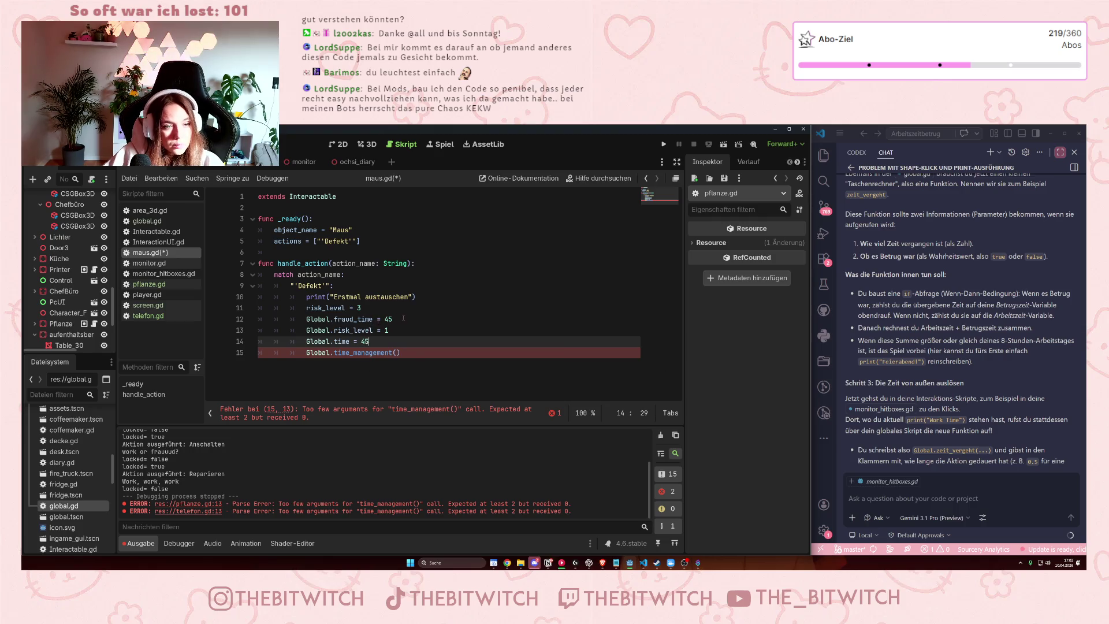
click(406, 320)
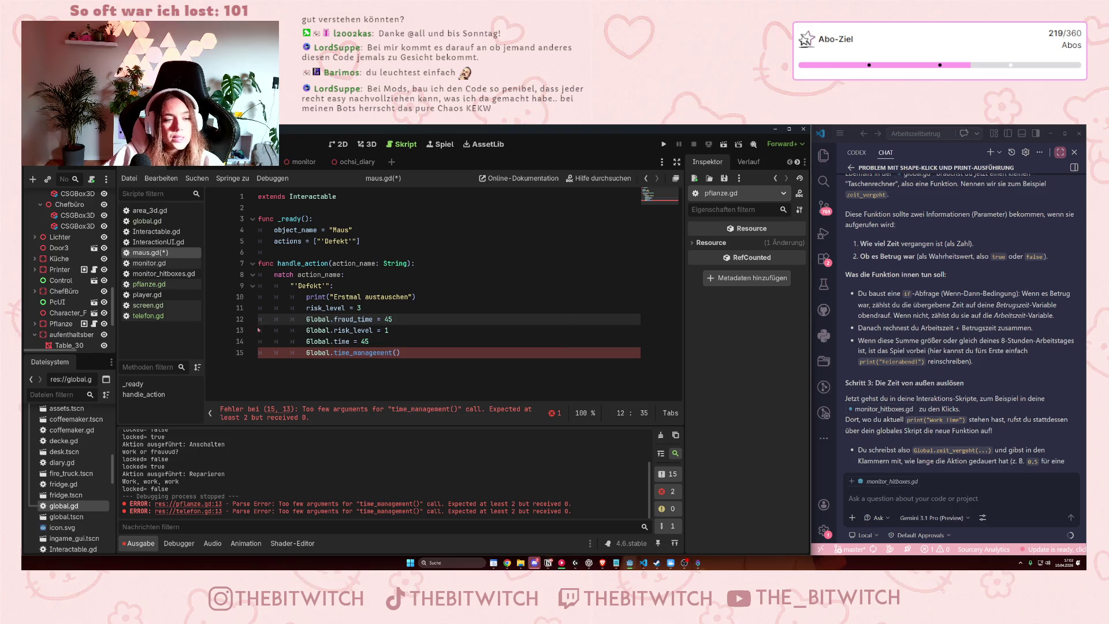
Delete the old fraud_time and local risk_level lines and set Global.risk_level to 3.
drag(396, 318, 384, 312)
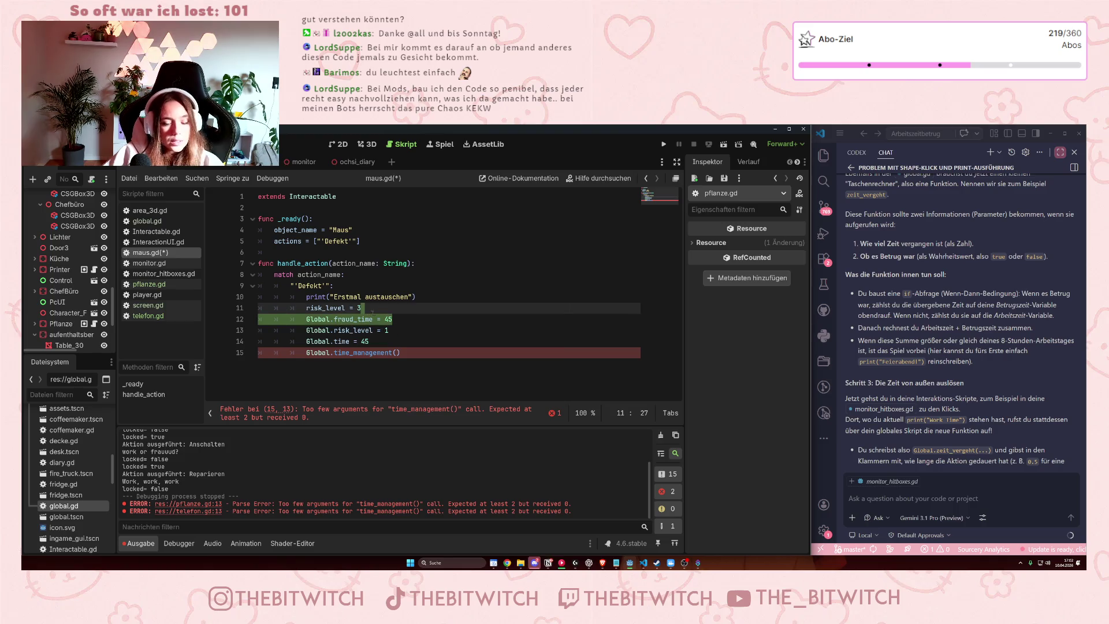
key(Delete)
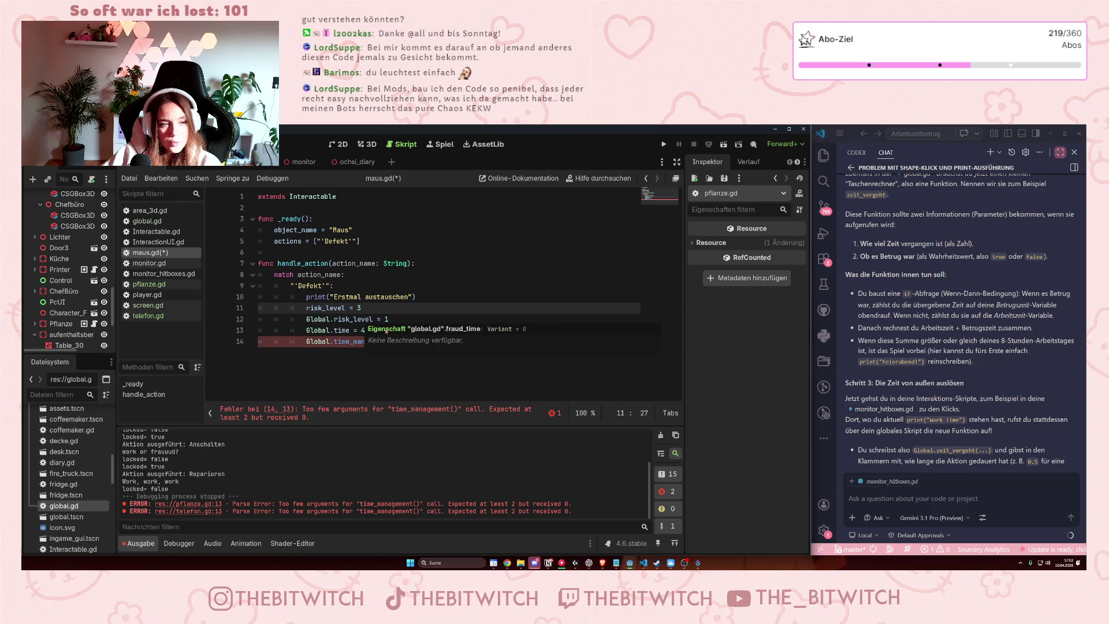
key(shift+Home)
key(shift+Home)
key(BackSpace)
key(Delete)
key(End)
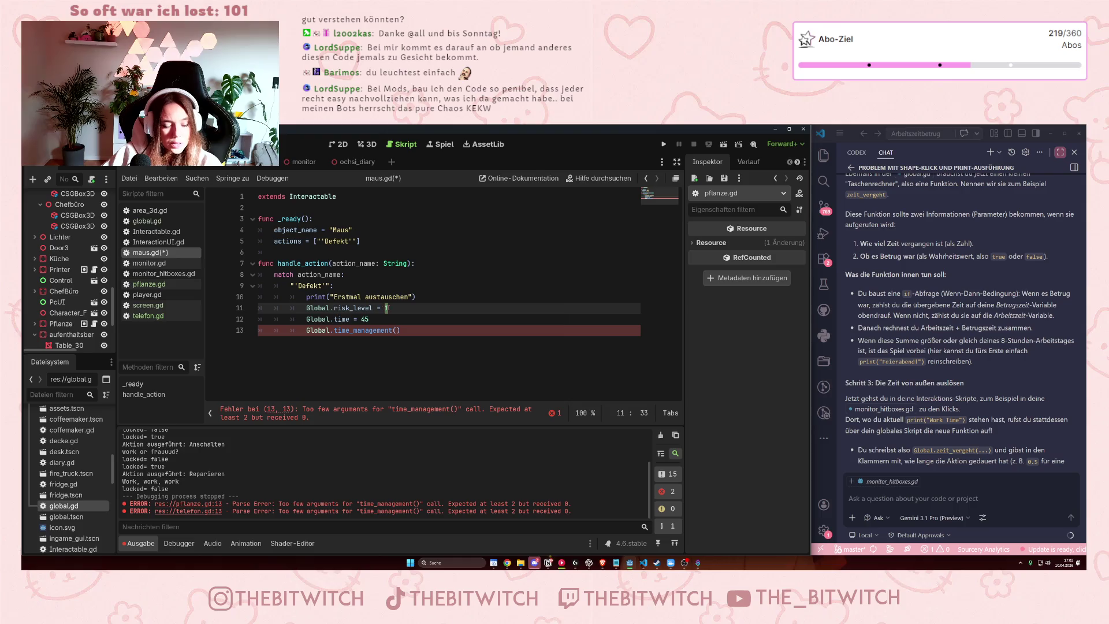
text(3)
click(403, 318)
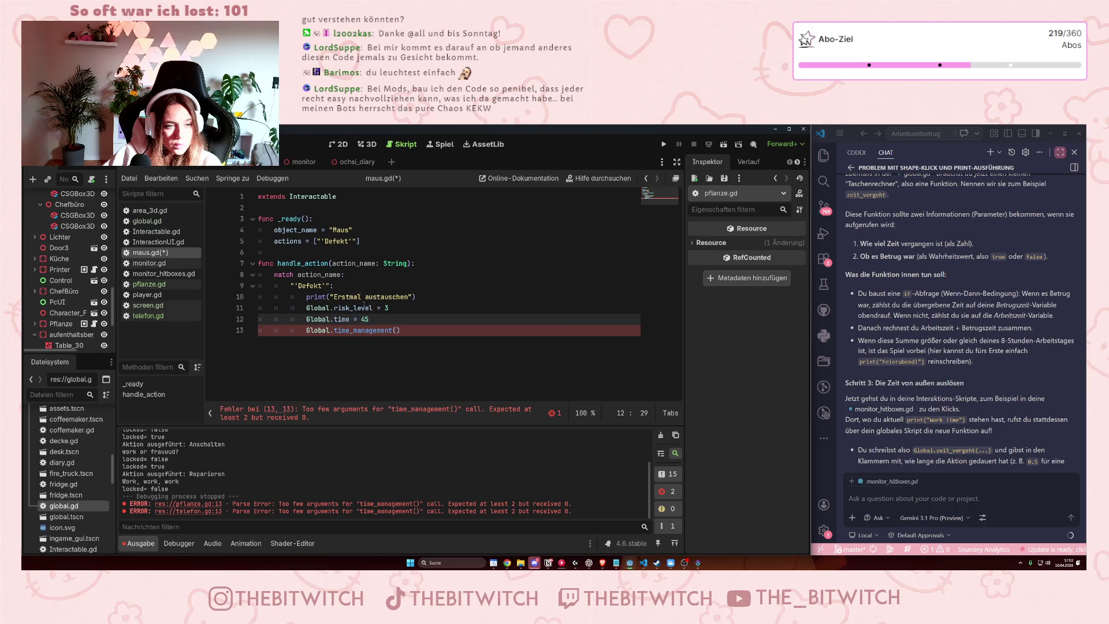
Add a new line below Global.time = 45 reading Global.fraud = treu.
key(Return)
text(frau)
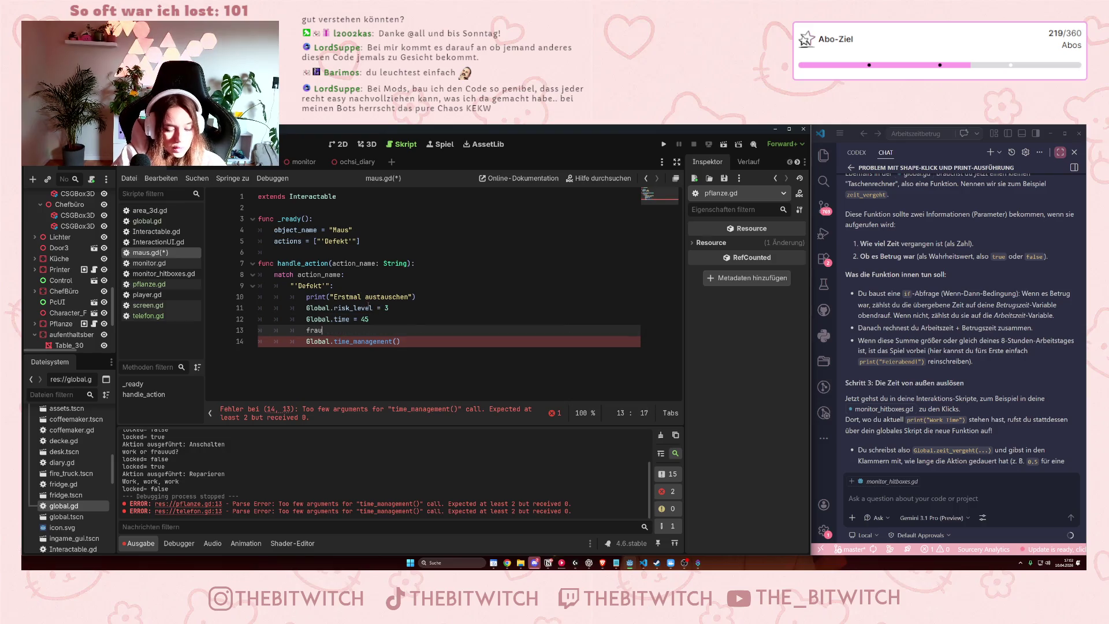
key(BackSpace)
key(BackSpace)
text(globa)
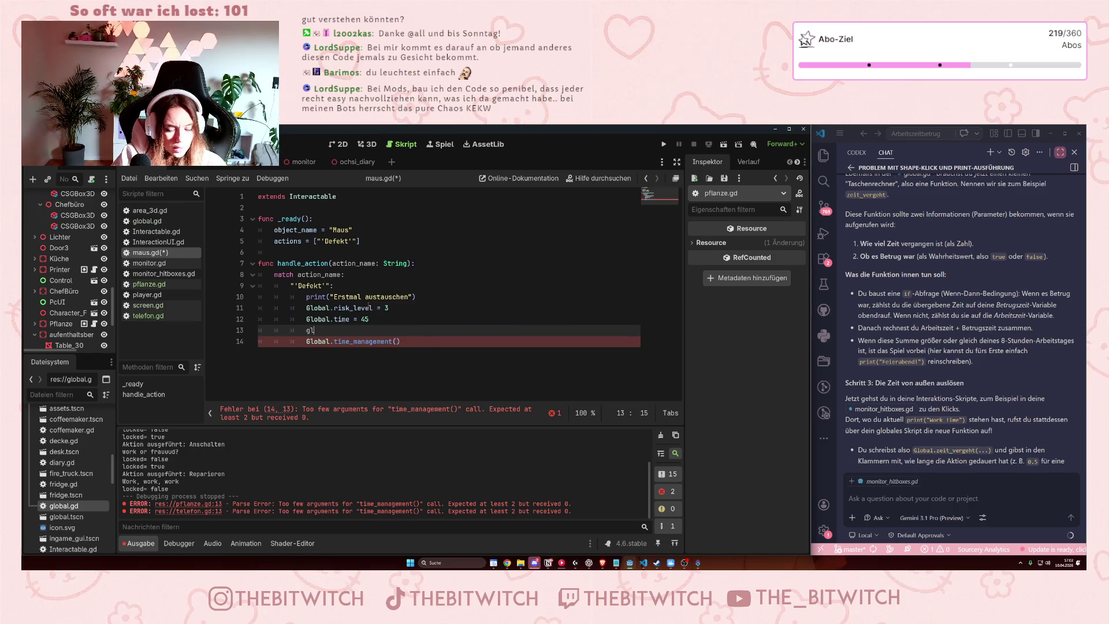
key(BackSpace)
key(BackSpace)
key(BackSpace)
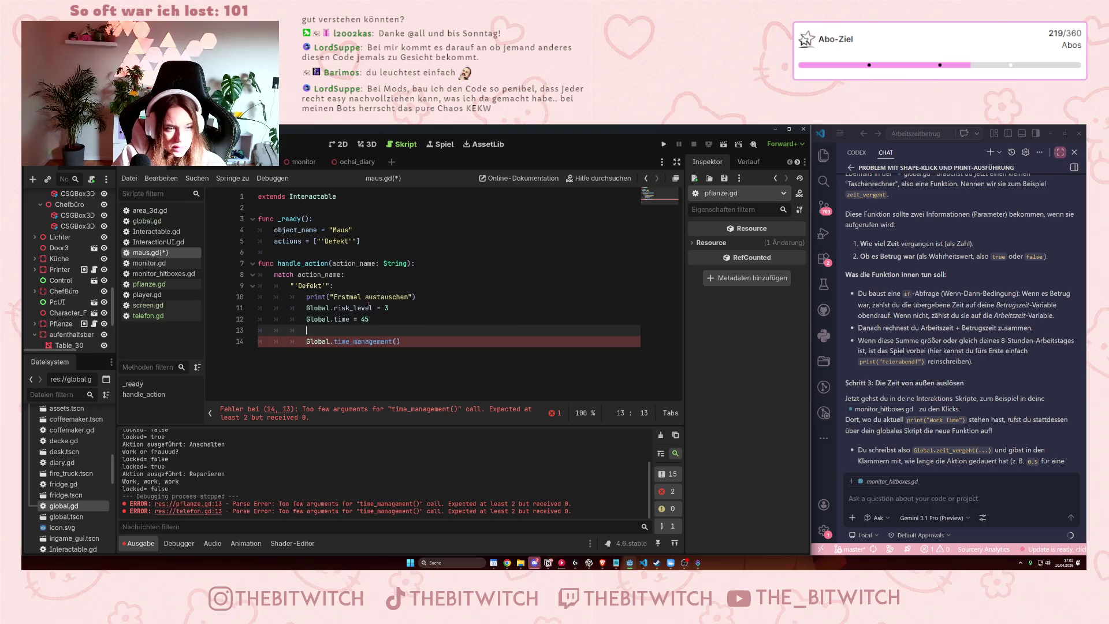
text(Global.)
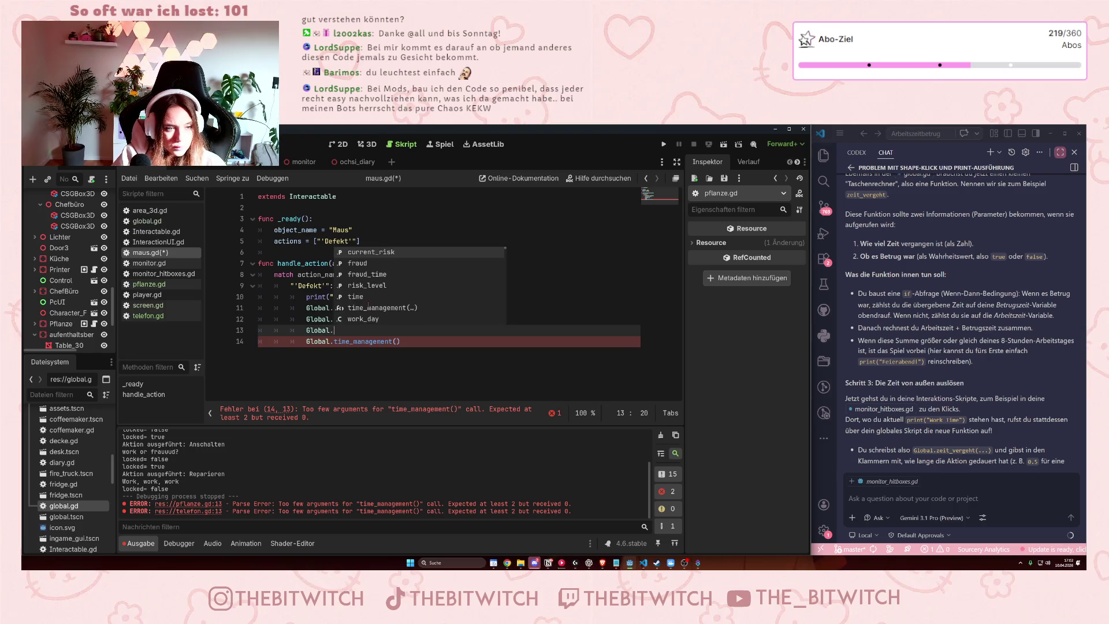
text(fraud )
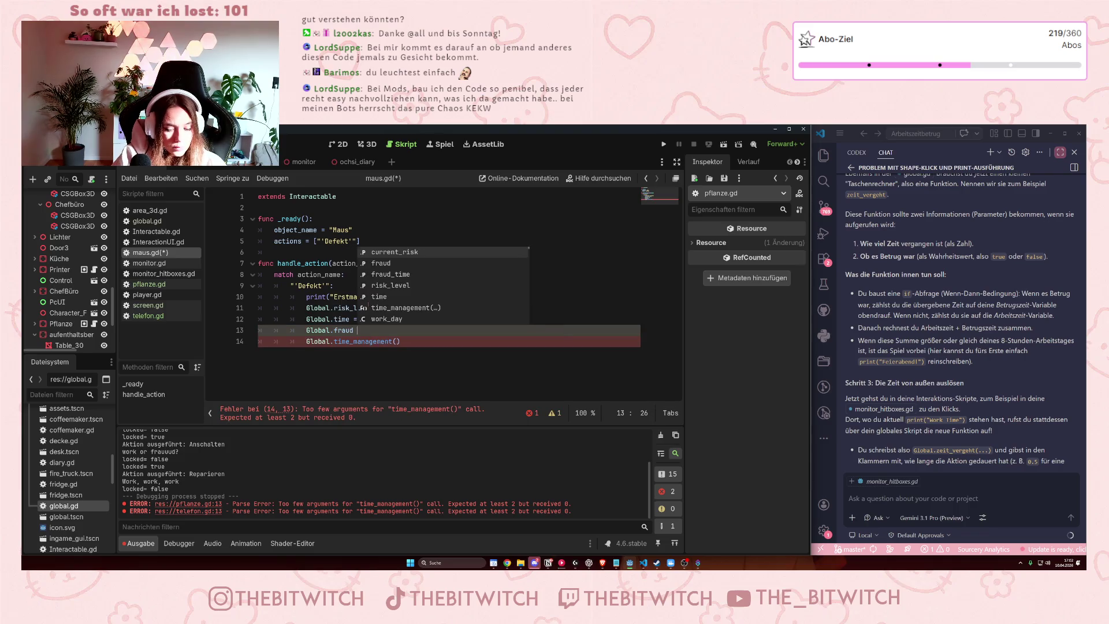
text(= treue)
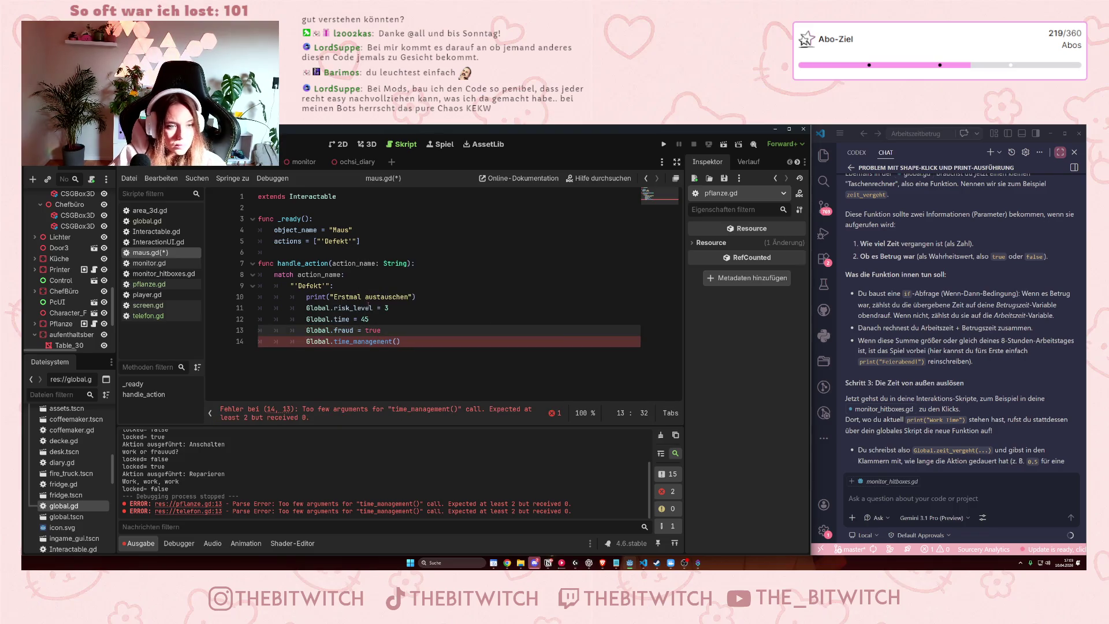
Make maus.gd call Global.time_management(Global.time, Global.fraud) with fraud set true, and save.
click(436, 368)
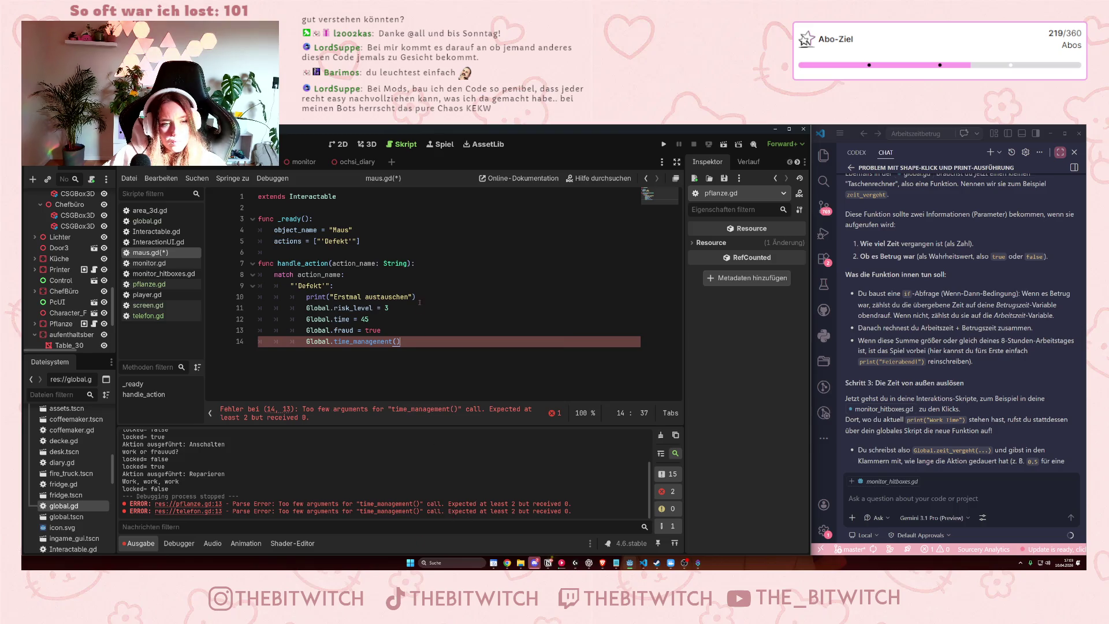
click(397, 342)
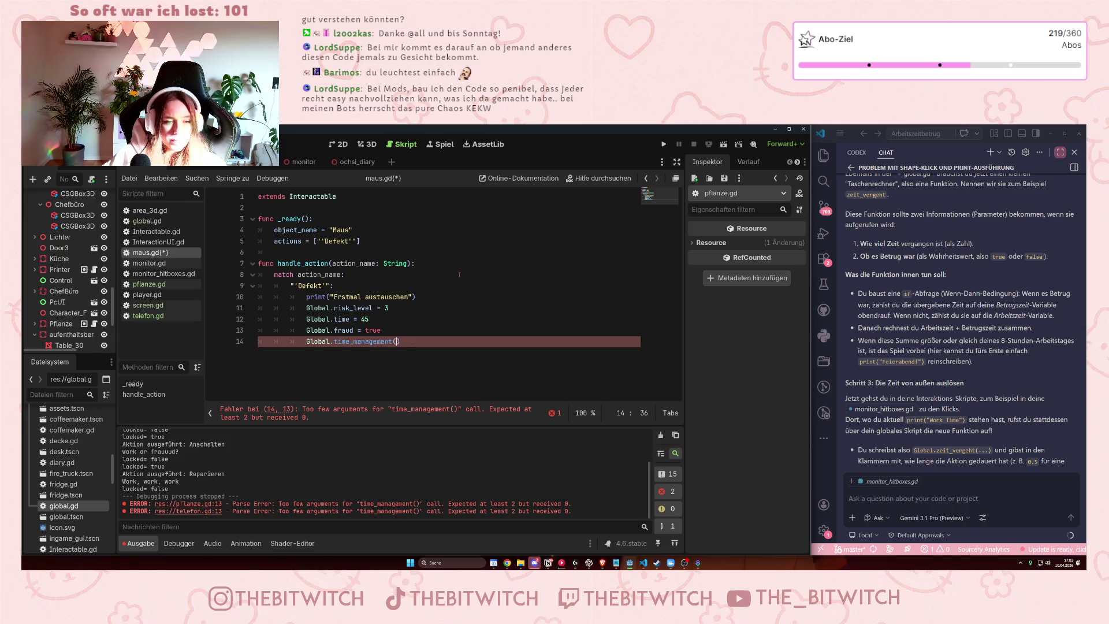
text(time,)
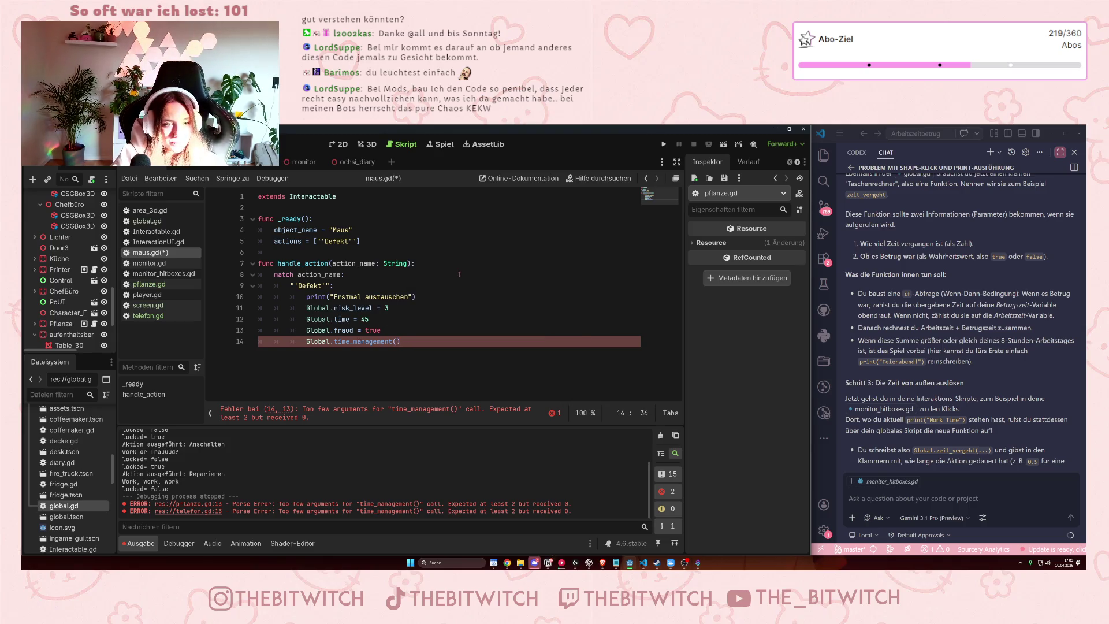
text( fraud)
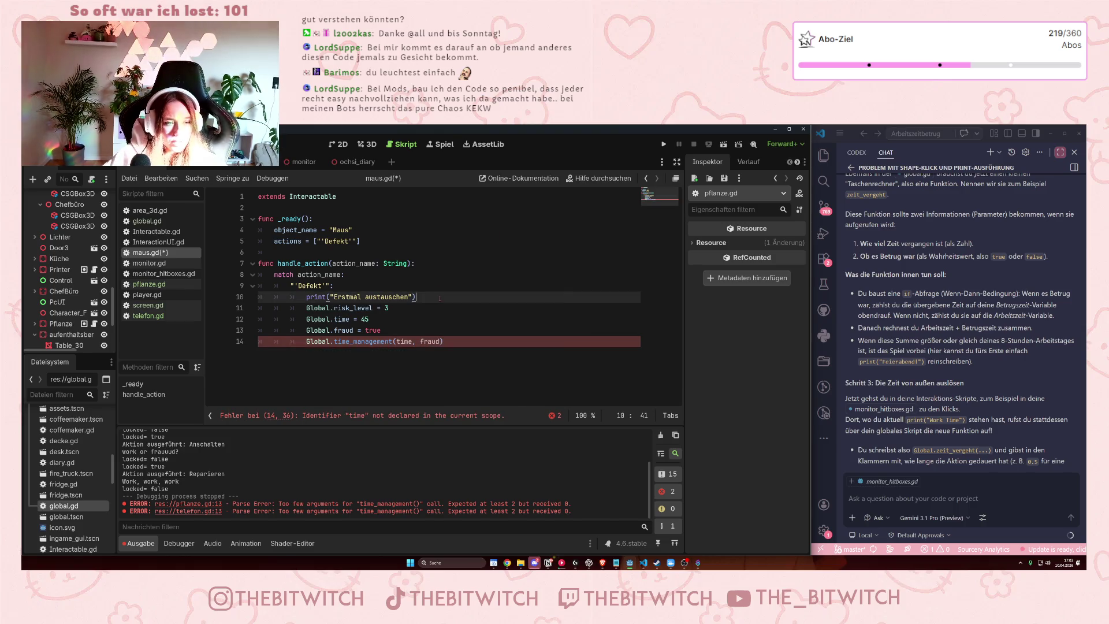
click(447, 342)
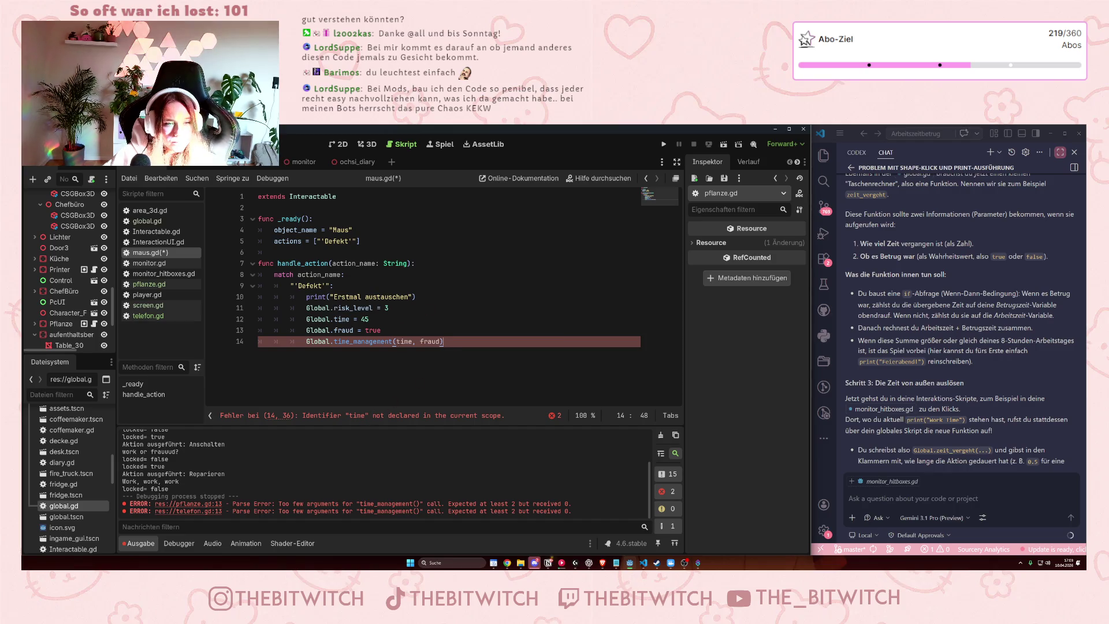
text(Global.)
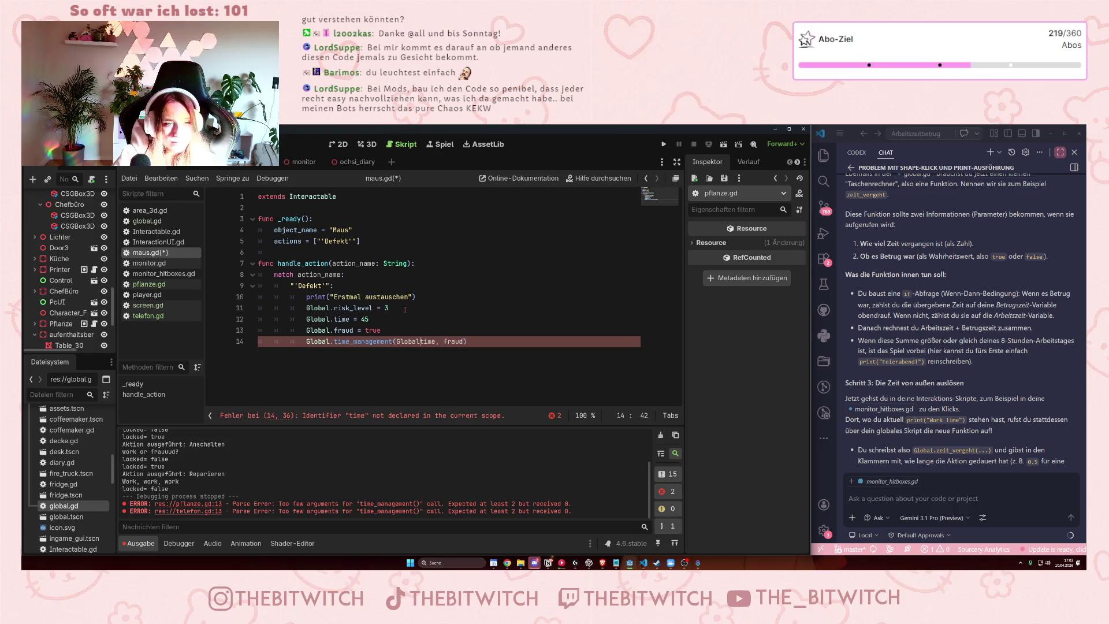
click(447, 341)
text(Global.)
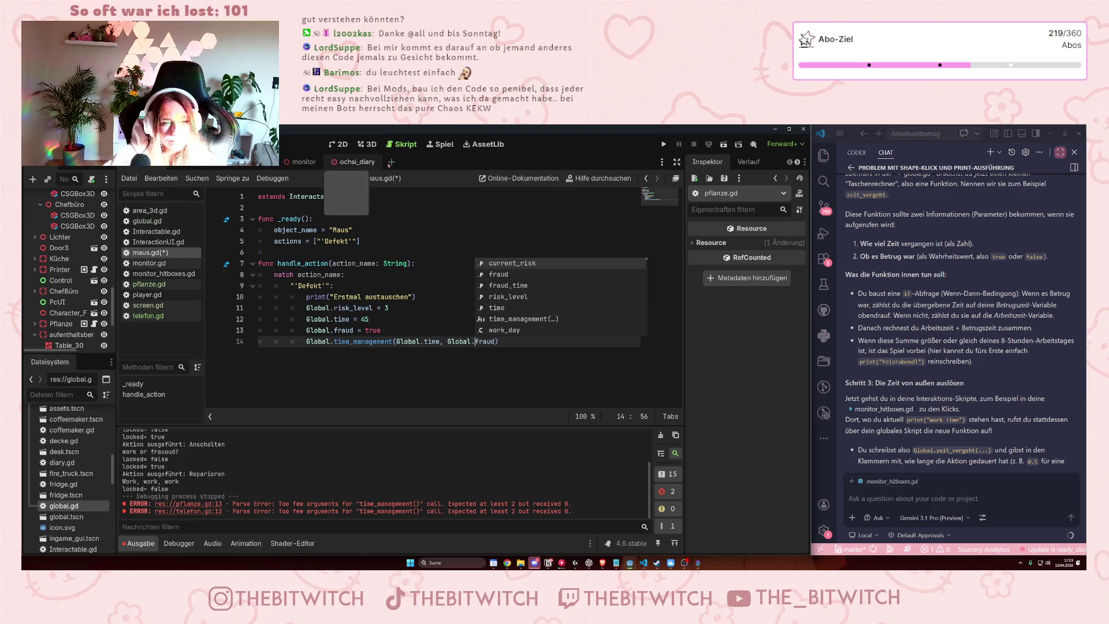
key(Escape)
click(366, 330)
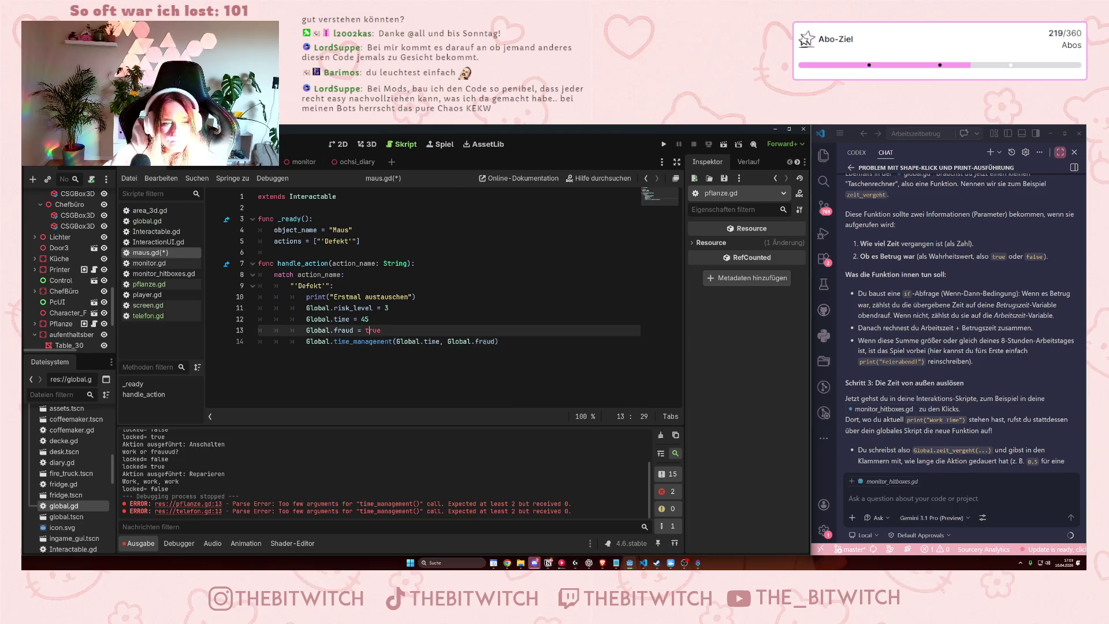
click(456, 322)
key(ctrl+s)
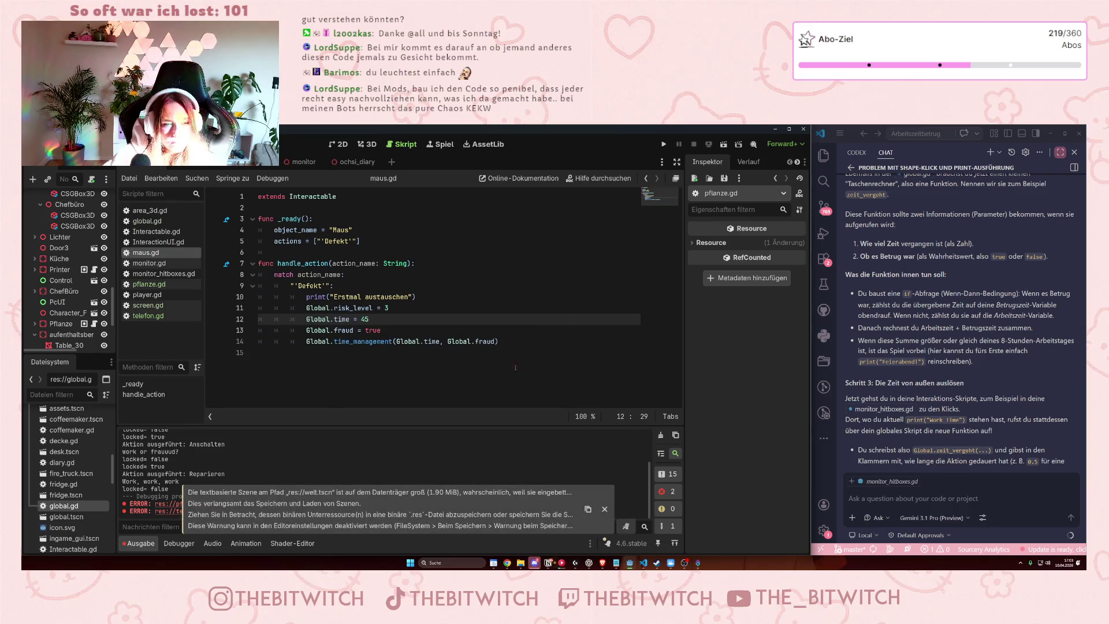
Copy maus.gd's four Global lines 11–14 into pflanze.gd below its time_management call.
mouse_move(498, 341)
mouse_down()
mouse_move(335, 308)
mouse_move(258, 308)
mouse_up()
key(ctrl+c)
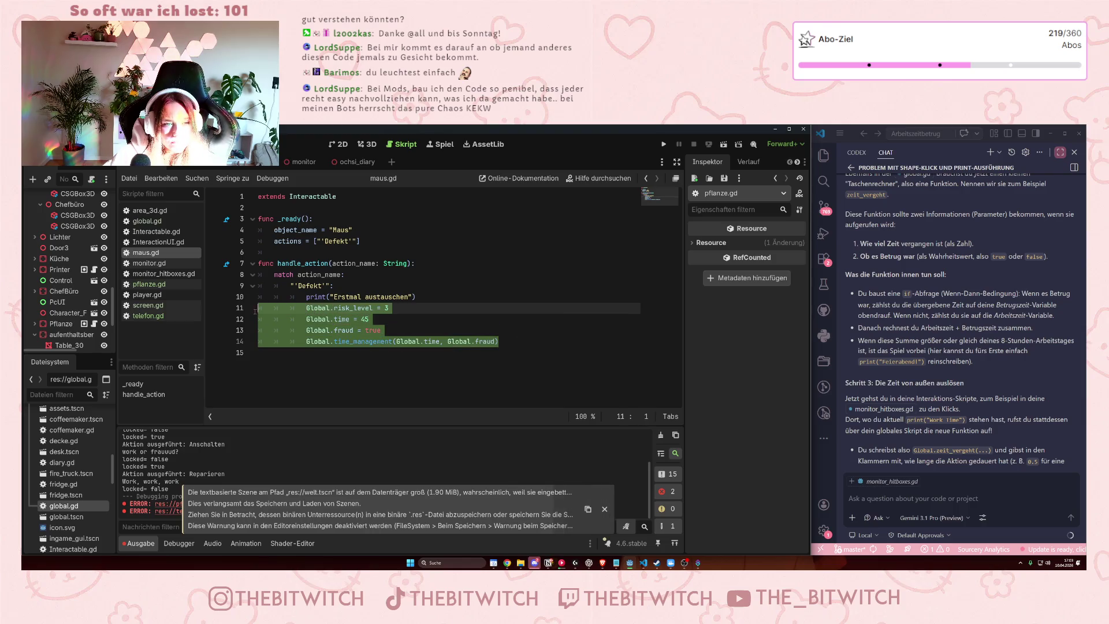
click(149, 284)
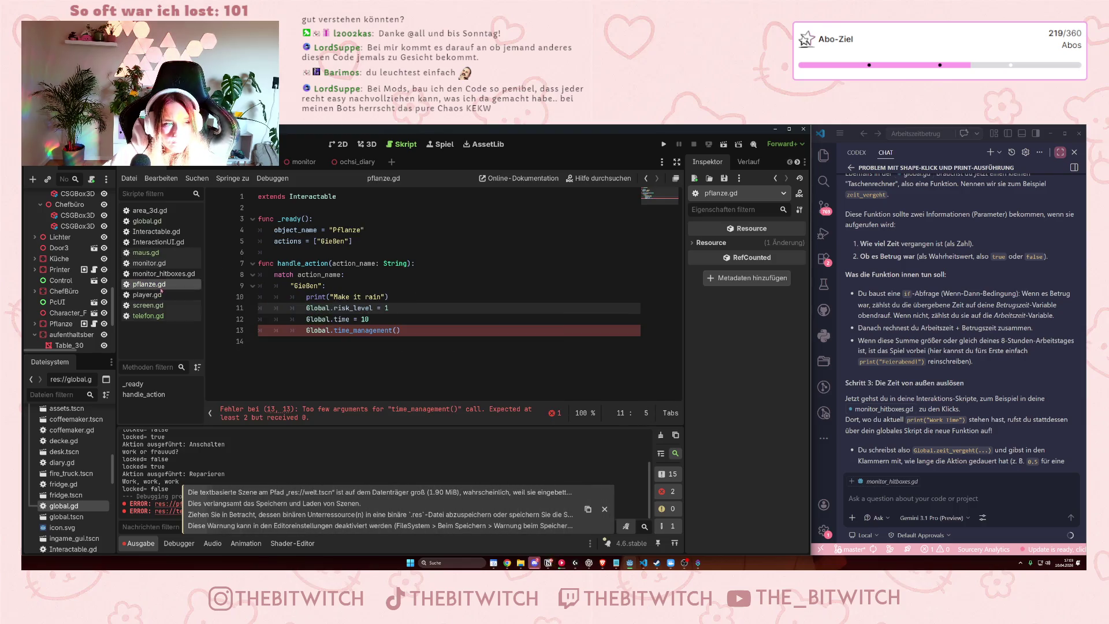
drag(400, 330, 322, 319)
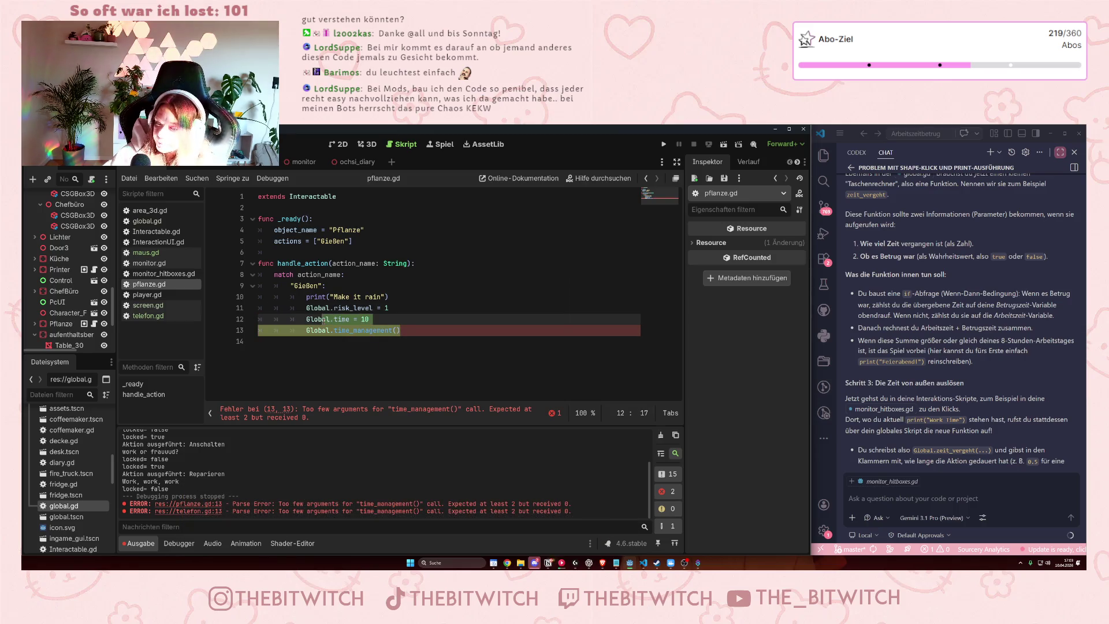
drag(322, 319, 310, 308)
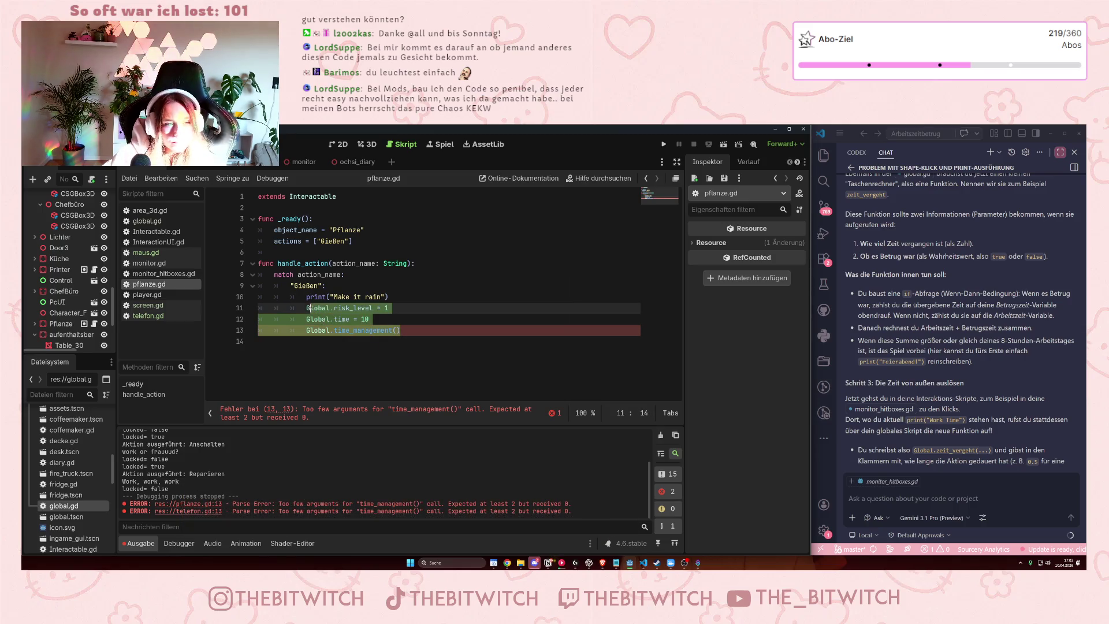
click(377, 330)
key(Return)
key(ctrl+v)
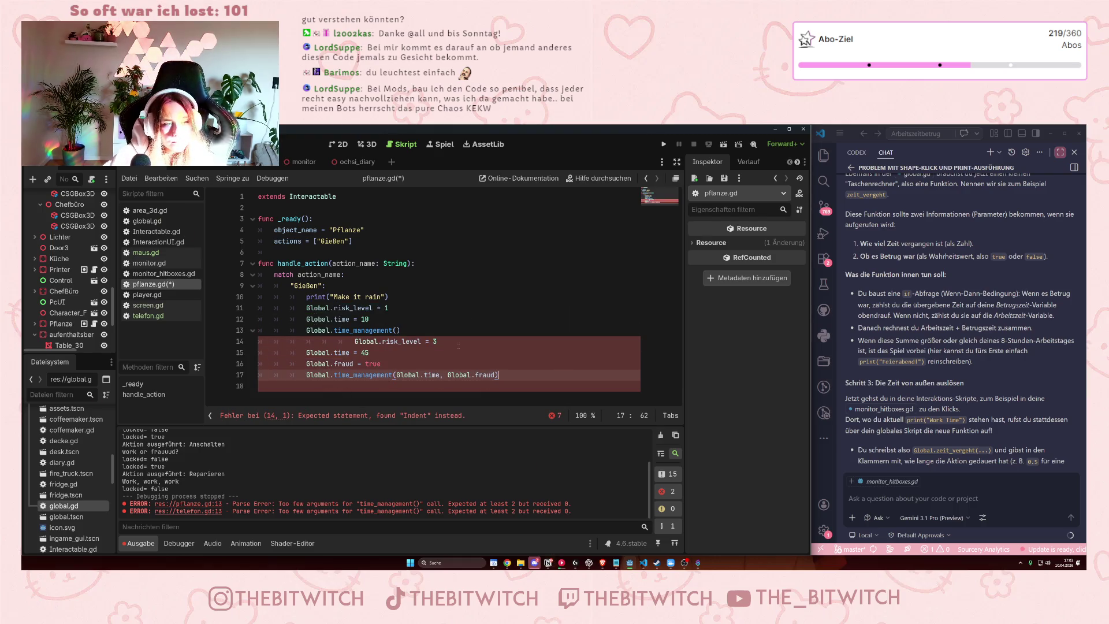
Fix the pasted lines' indentation and set risk level 1 and time 10.
click(354, 341)
key(BackSpace)
key(BackSpace)
key(BackSpace)
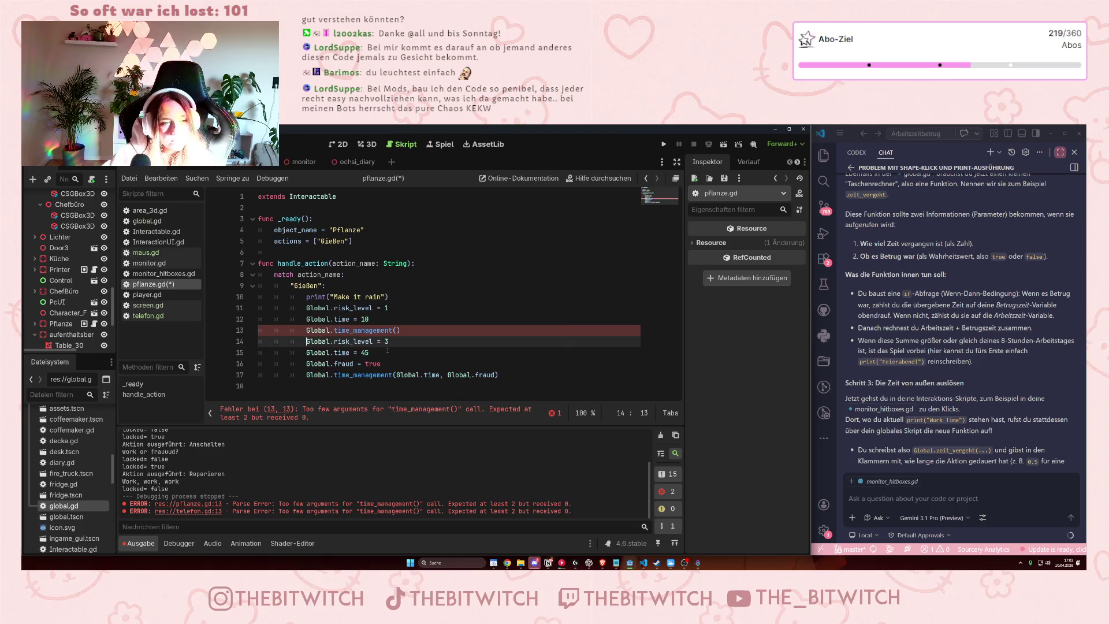
key(shift+Left)
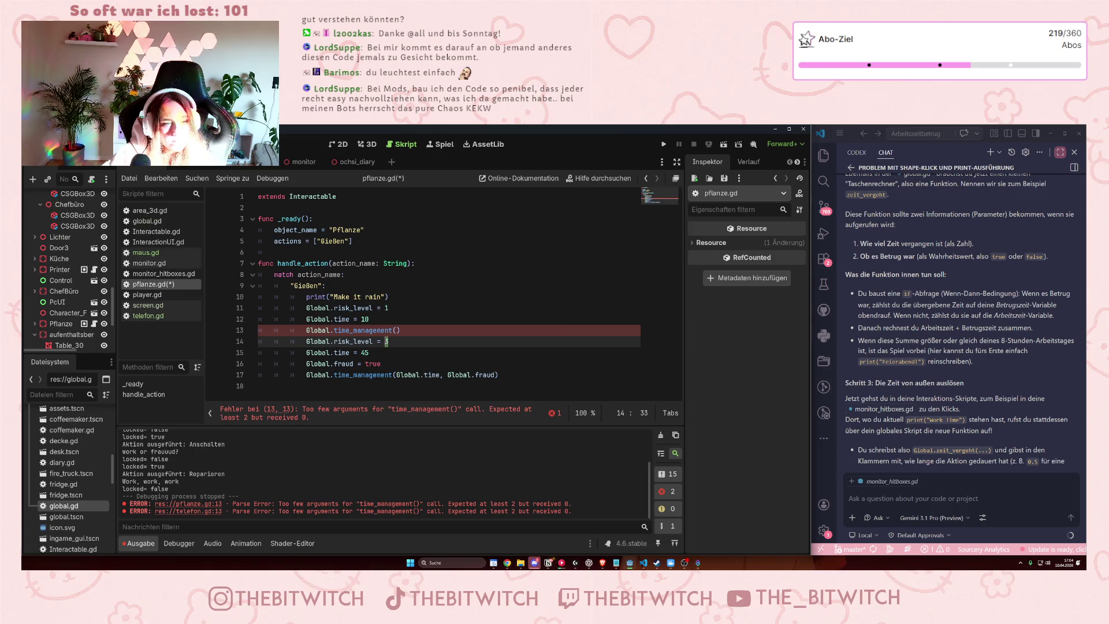
text(1)
key(Down)
key(BackSpace)
key(BackSpace)
text(10)
Delete pflanze.gd's old risk level, time and call lines and save.
drag(413, 331, 256, 308)
key(BackSpace)
key(BackSpace)
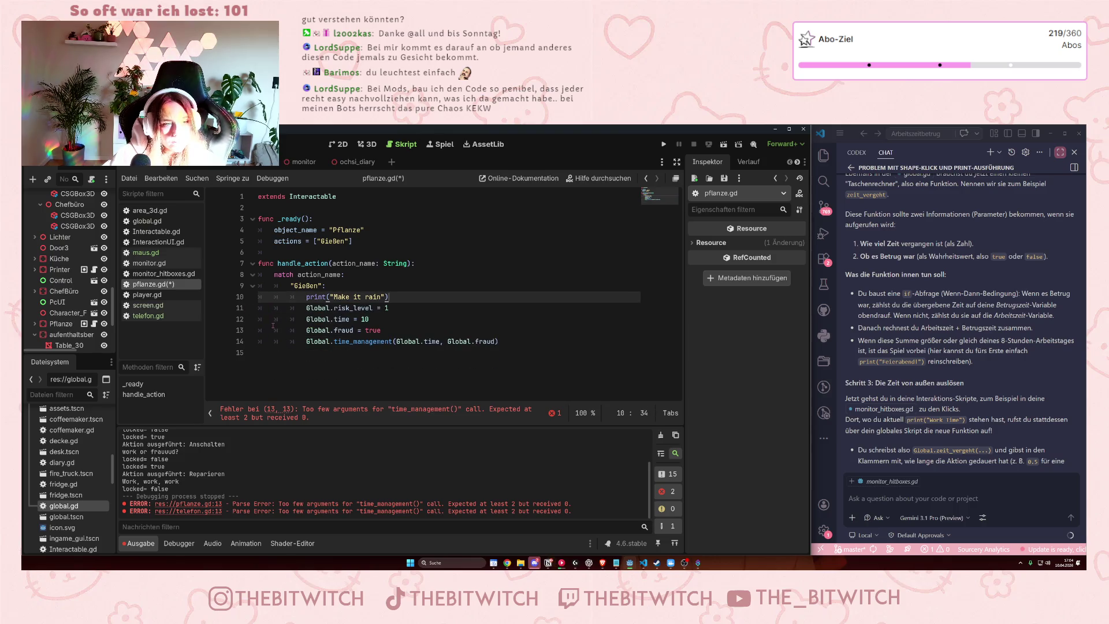
click(344, 331)
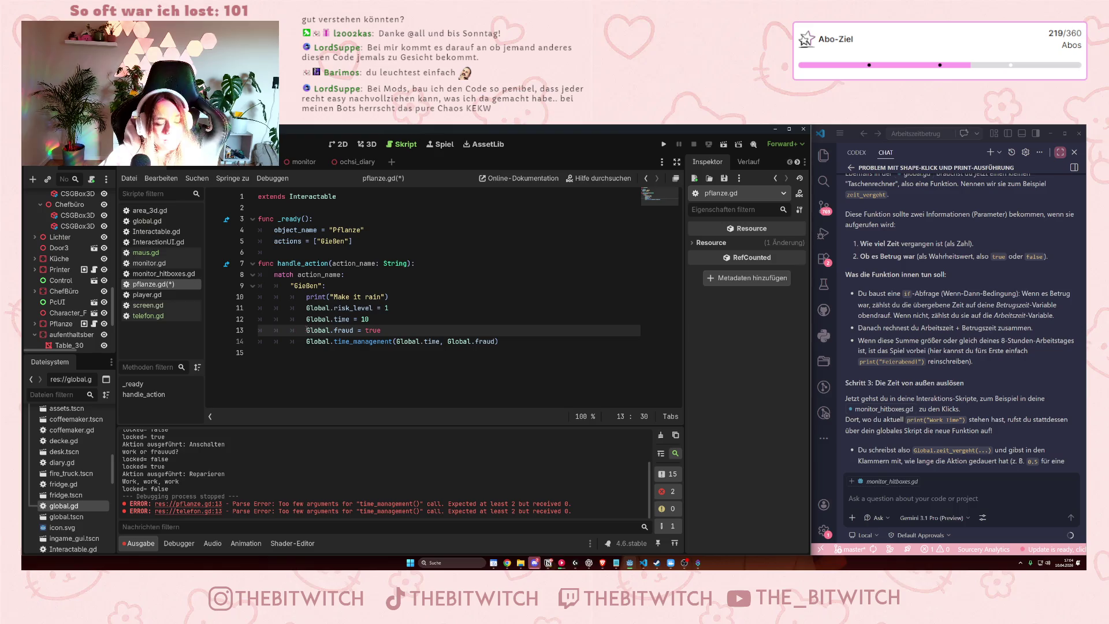
key(ctrl+s)
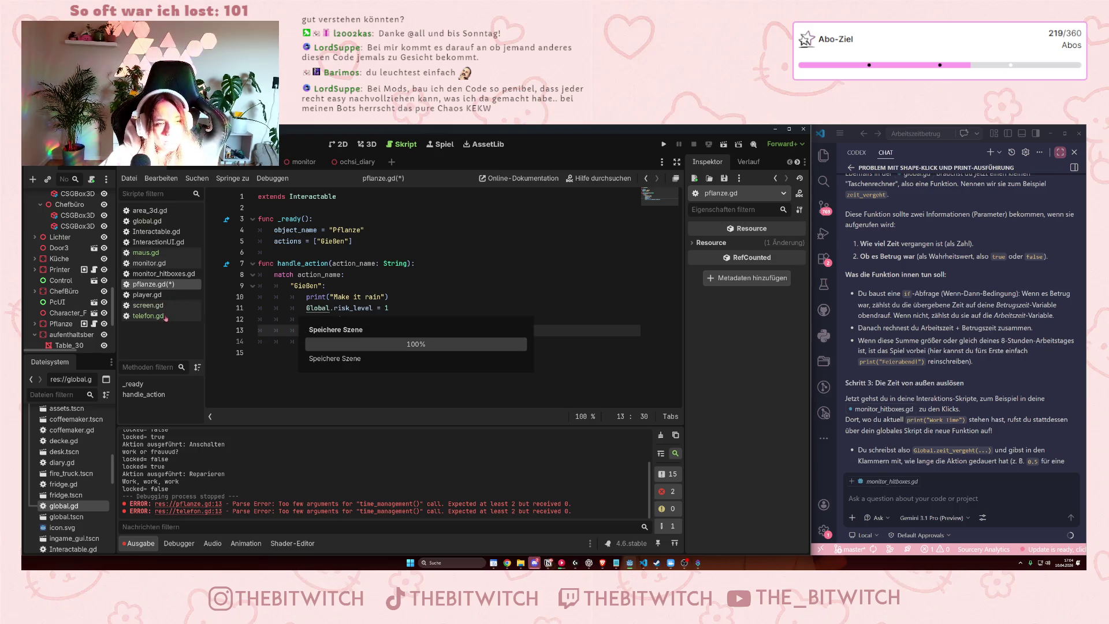
click(153, 316)
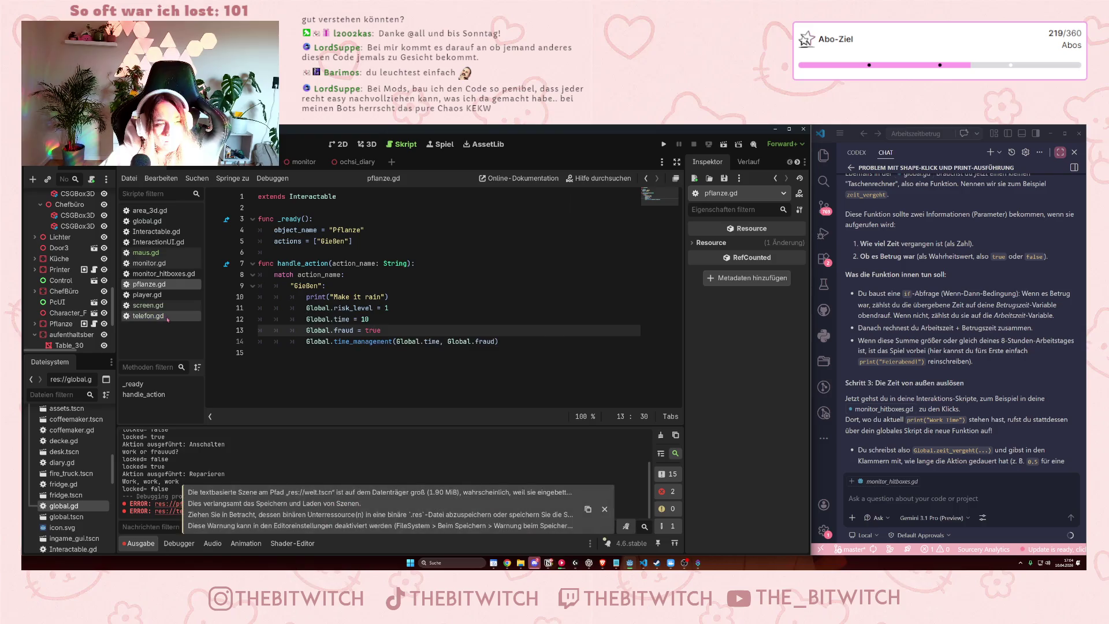
Paste the four Global lines into telefon.gd, setting risk level 1 and time 10.
click(410, 334)
key(Return)
key(ctrl+v)
click(355, 341)
key(BackSpace)
key(BackSpace)
key(BackSpace)
click(387, 341)
key(BackSpace)
text(1)
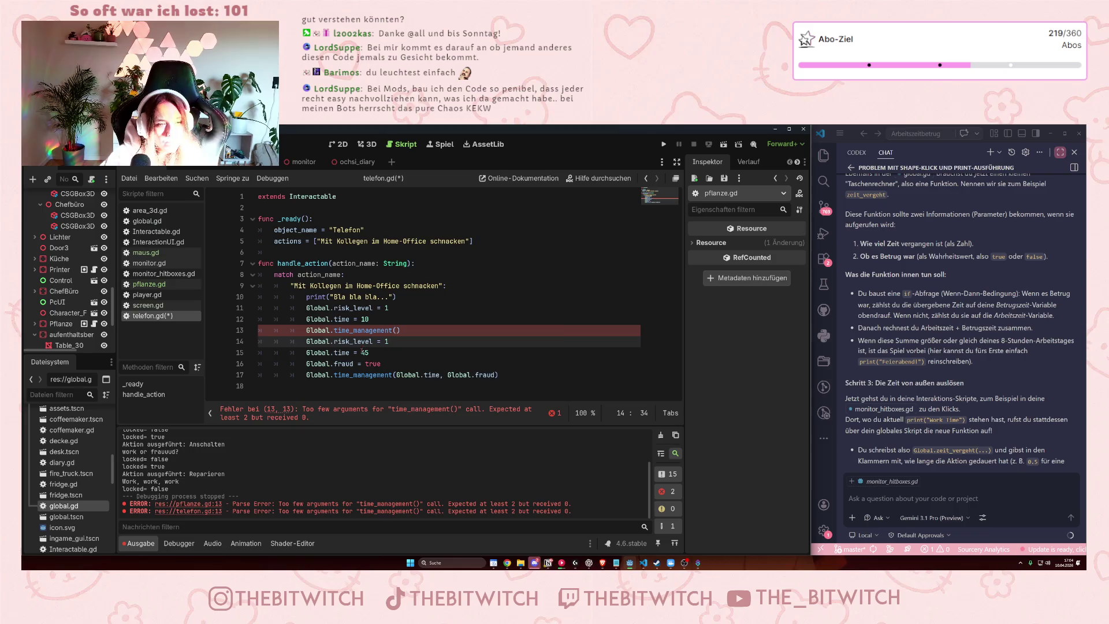
double_click(363, 352)
text(10)
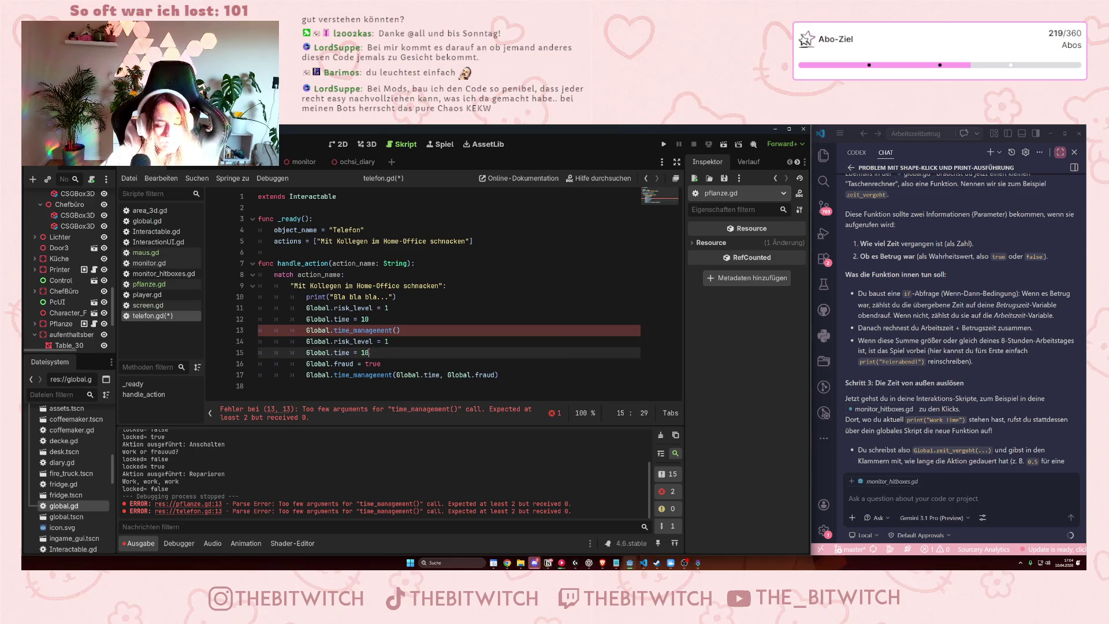
Delete the redundant lines 11–13 and save telefon.gd.
click(413, 331)
mouse_move(413, 331)
mouse_down()
mouse_move(306, 330)
mouse_move(240, 307)
mouse_up()
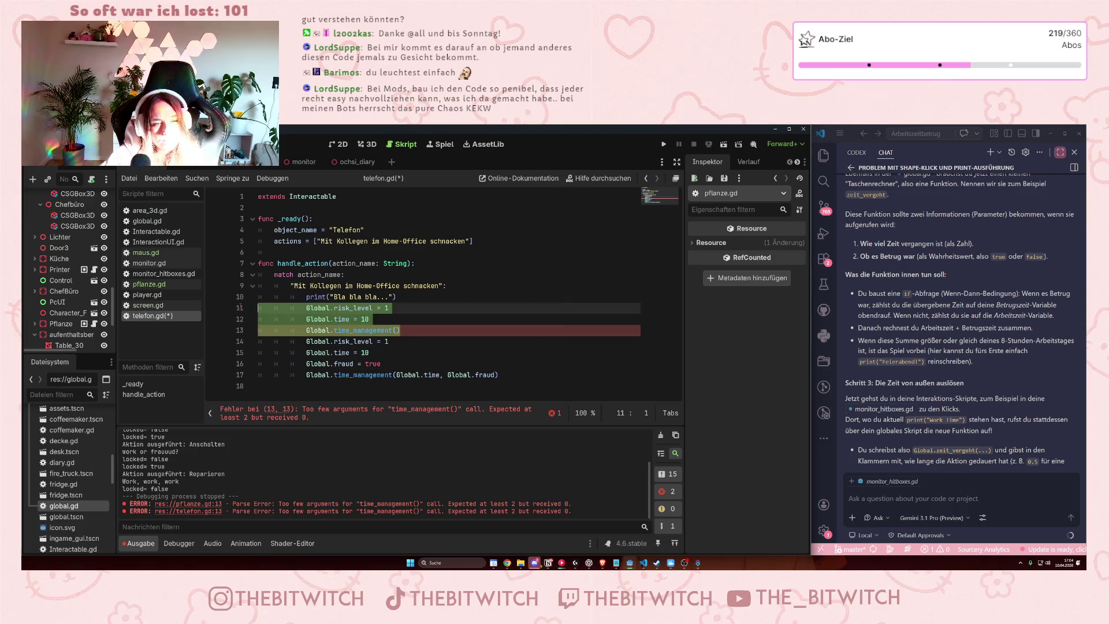
key(BackSpace)
click(381, 328)
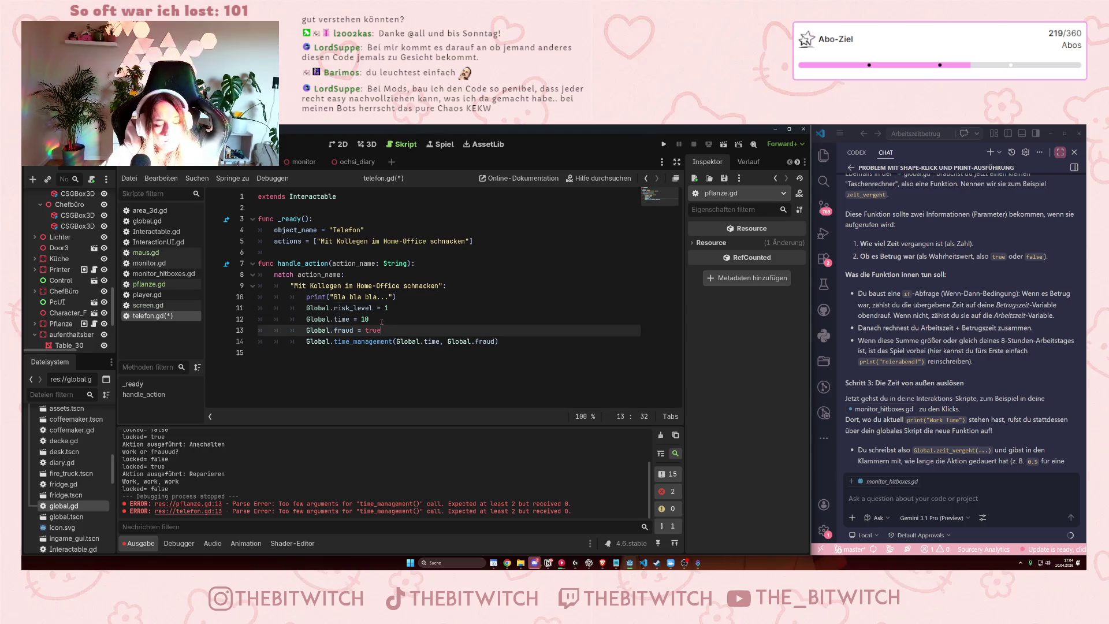
key(ctrl+s)
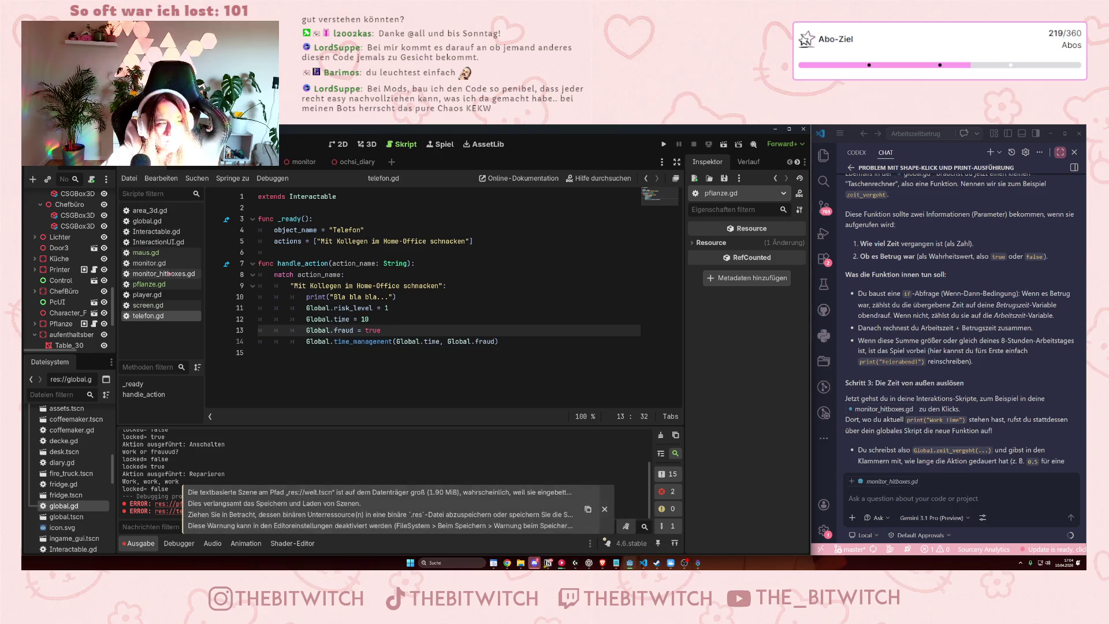
click(151, 221)
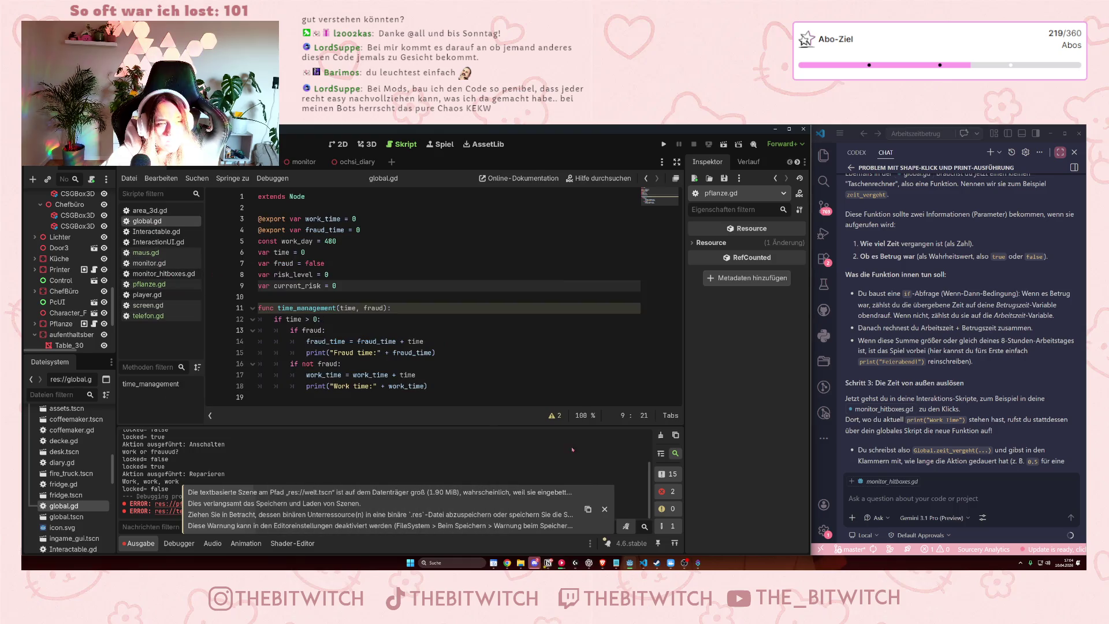
click(434, 349)
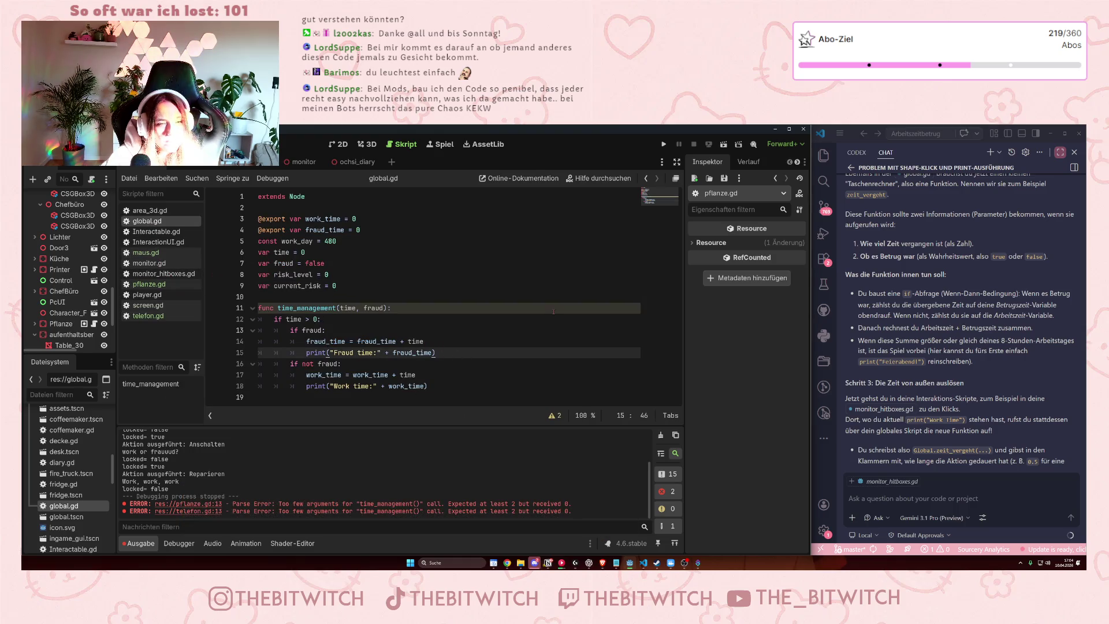
key(Return)
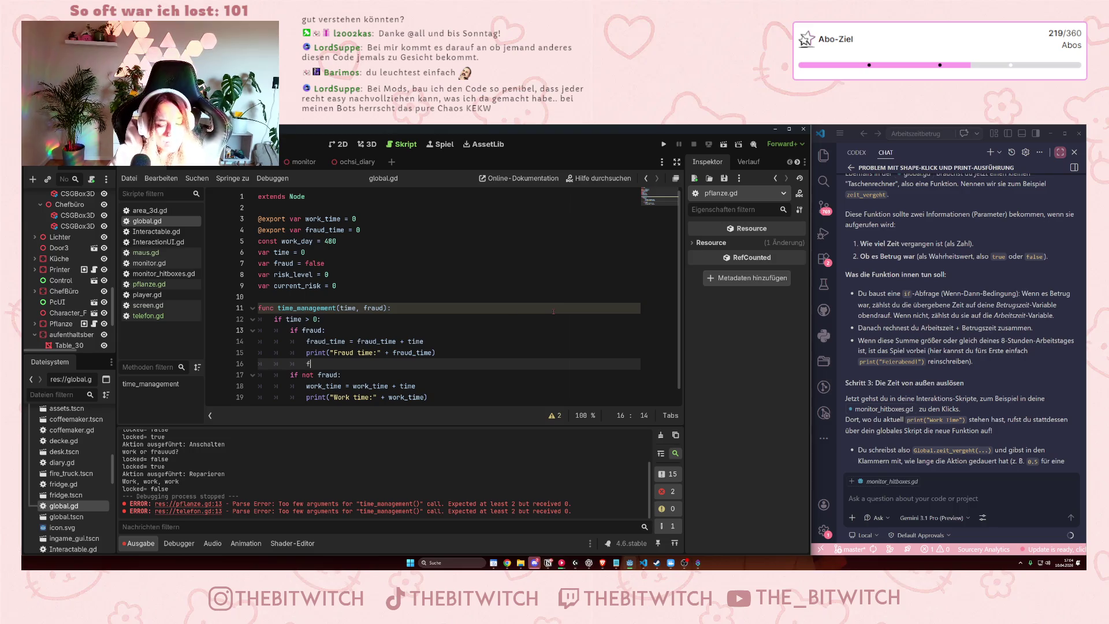
text(fraud)
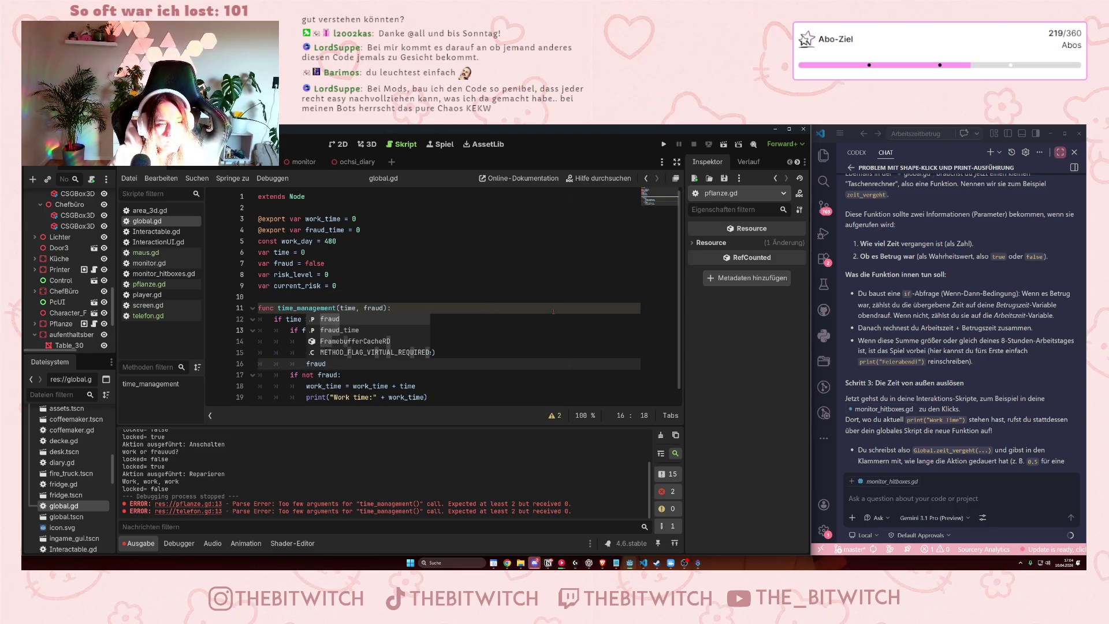
text( = false)
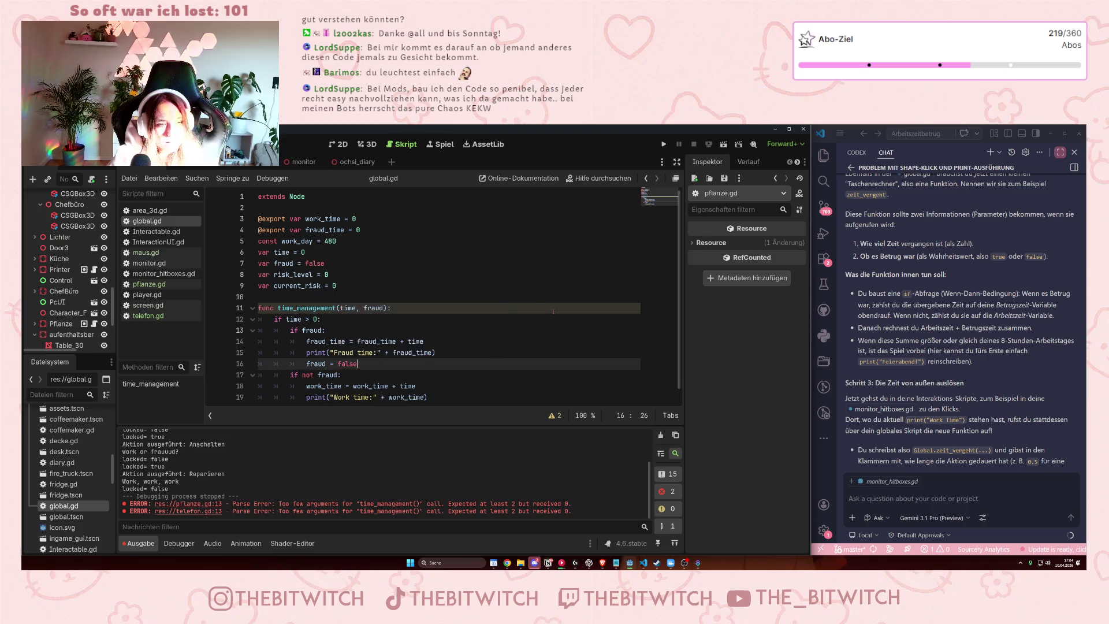
click(456, 321)
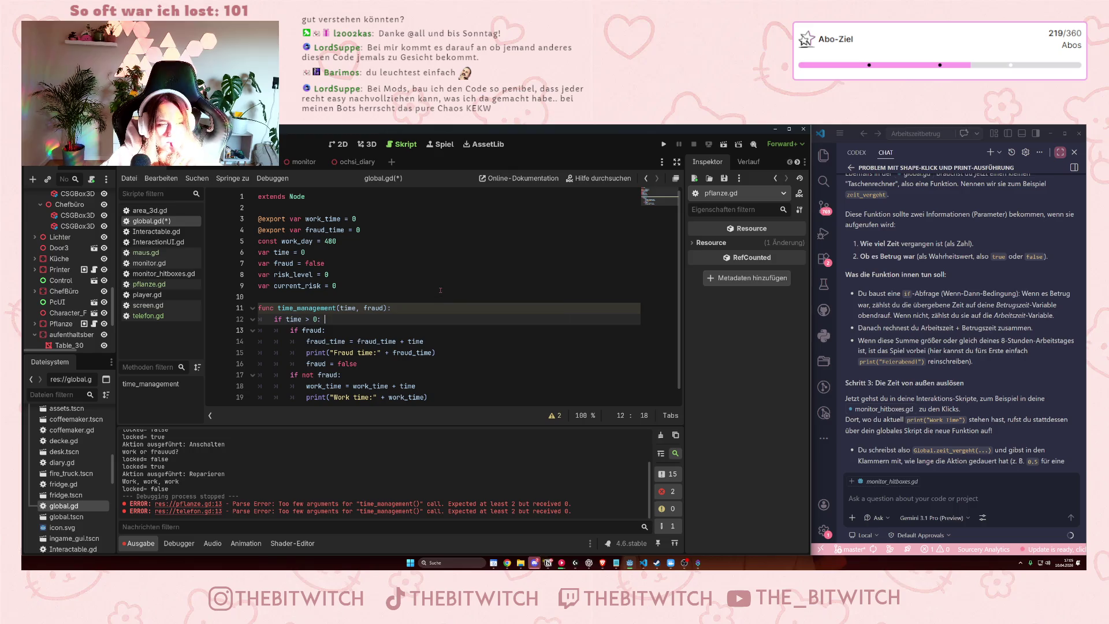
drag(358, 364, 305, 365)
key(BackSpace)
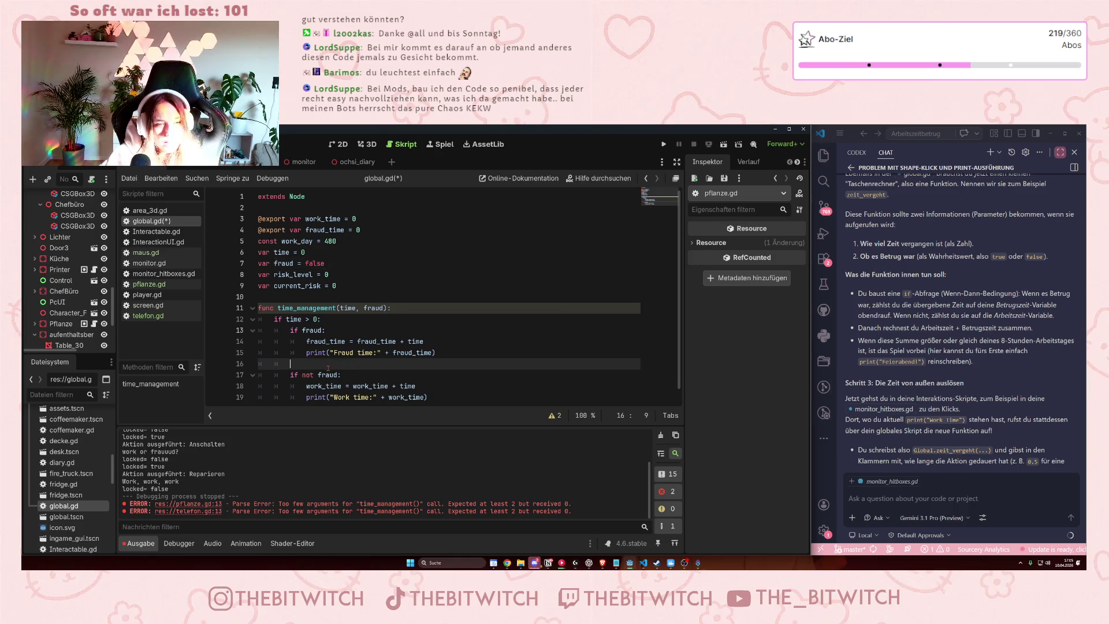
key(BackSpace)
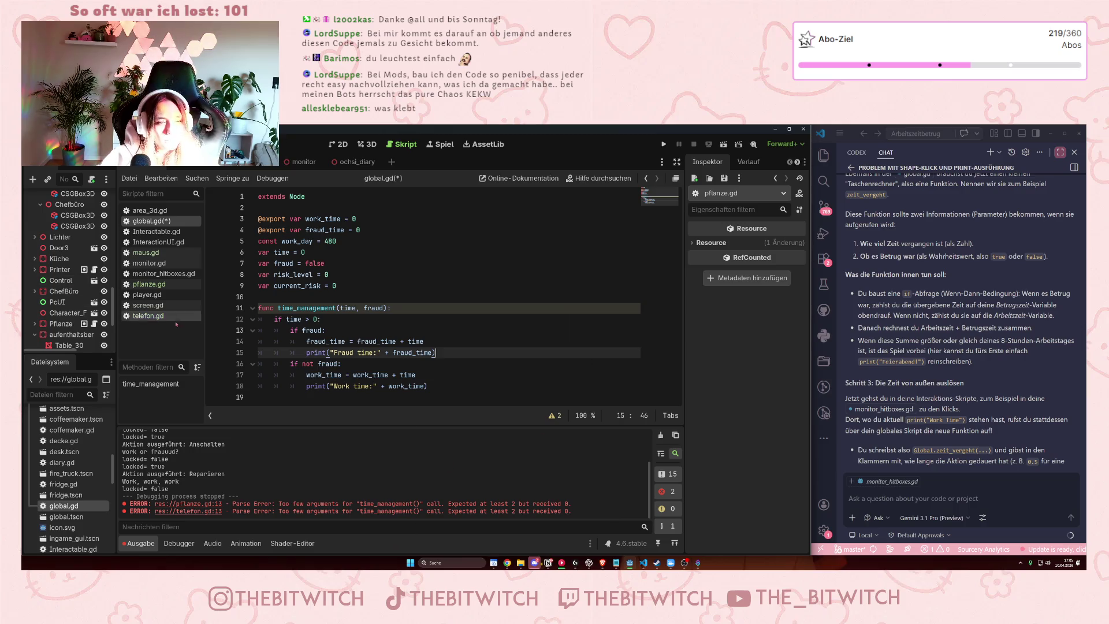
click(332, 333)
key(ctrl+s)
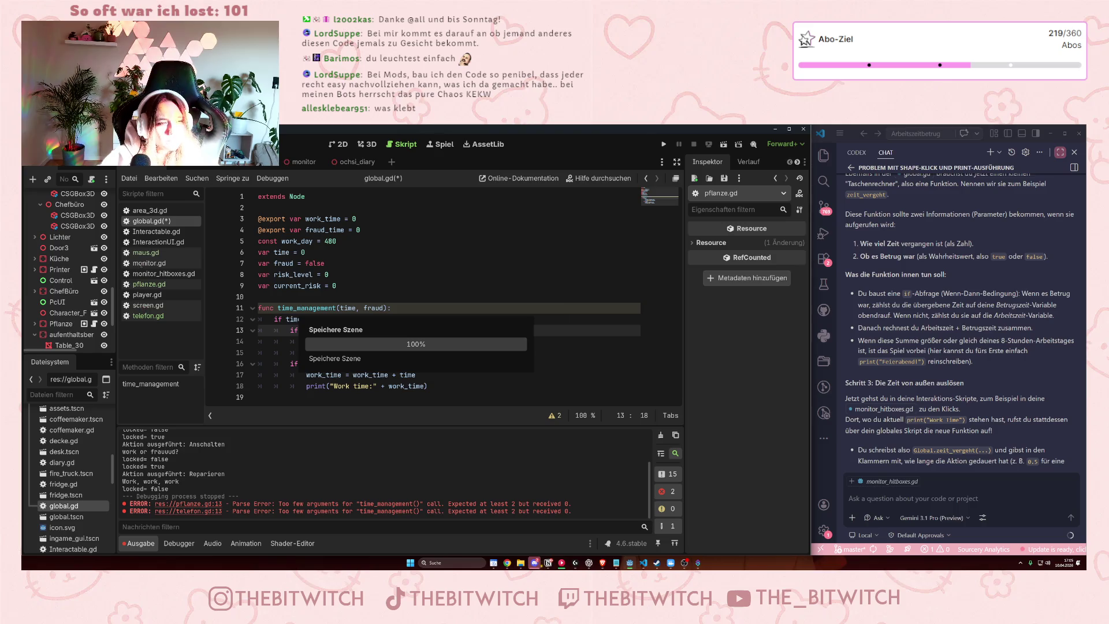
Look through the screen.gd, player.gd, pflanze.gd and telefon.gd scripts.
click(153, 308)
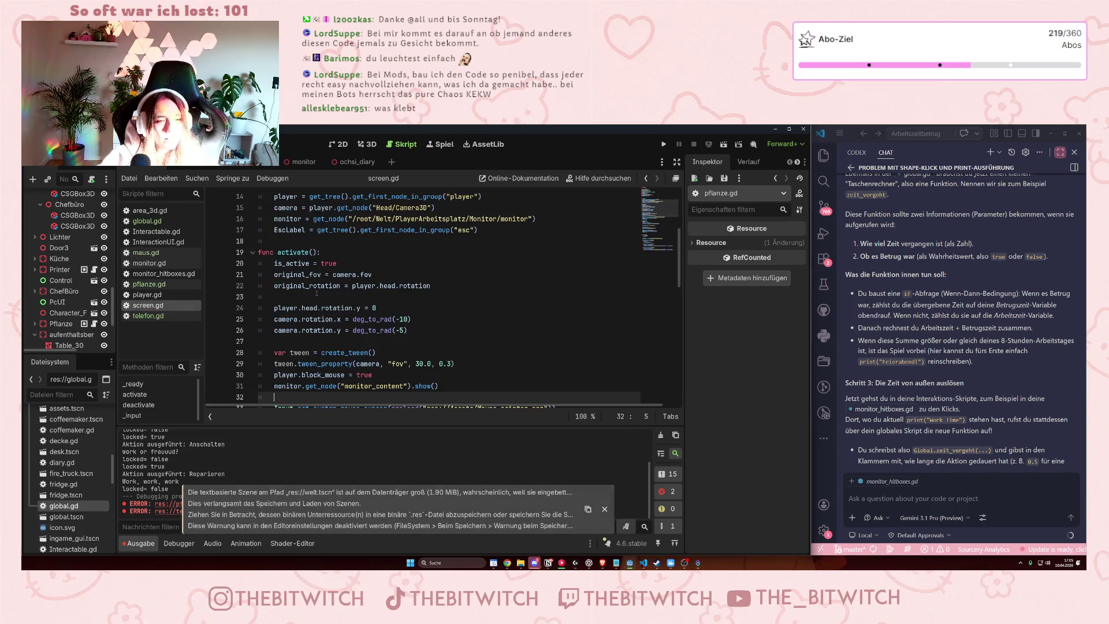
click(147, 295)
click(149, 285)
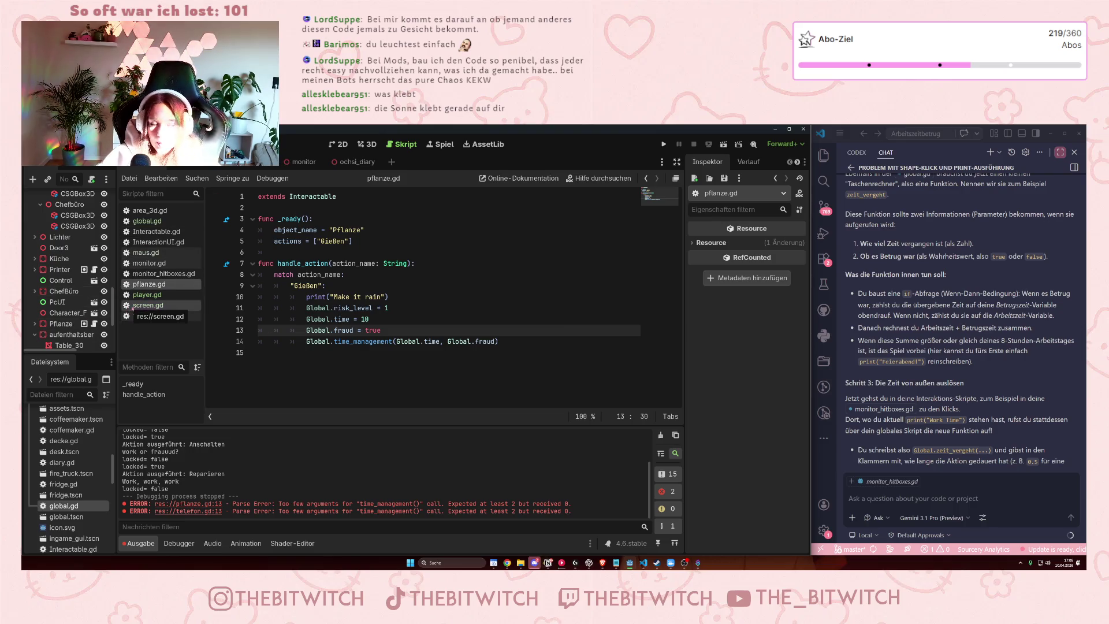
click(144, 316)
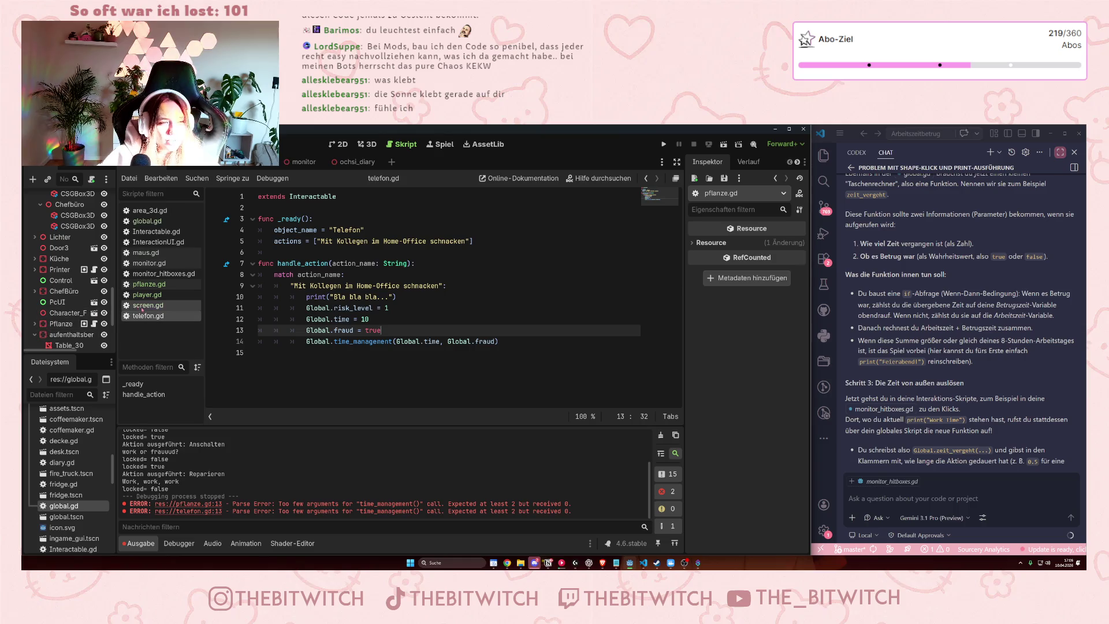
click(142, 306)
scroll(354, 334, down, 10)
scroll(354, 334, up, 10)
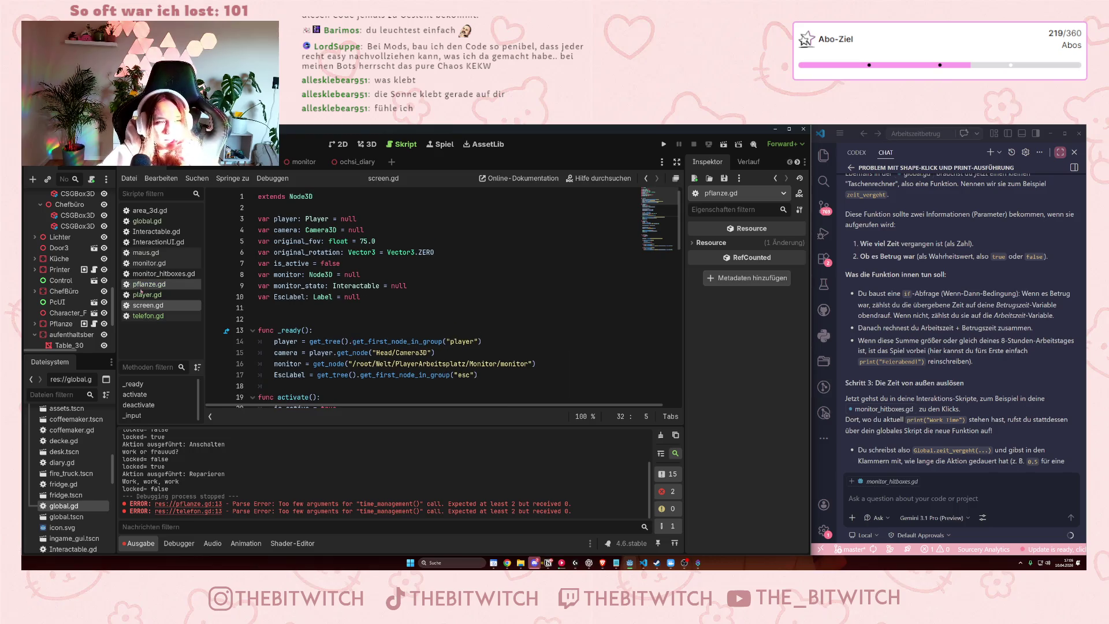
Open monitor.gd and mark the lines that switch the screen on.
click(157, 264)
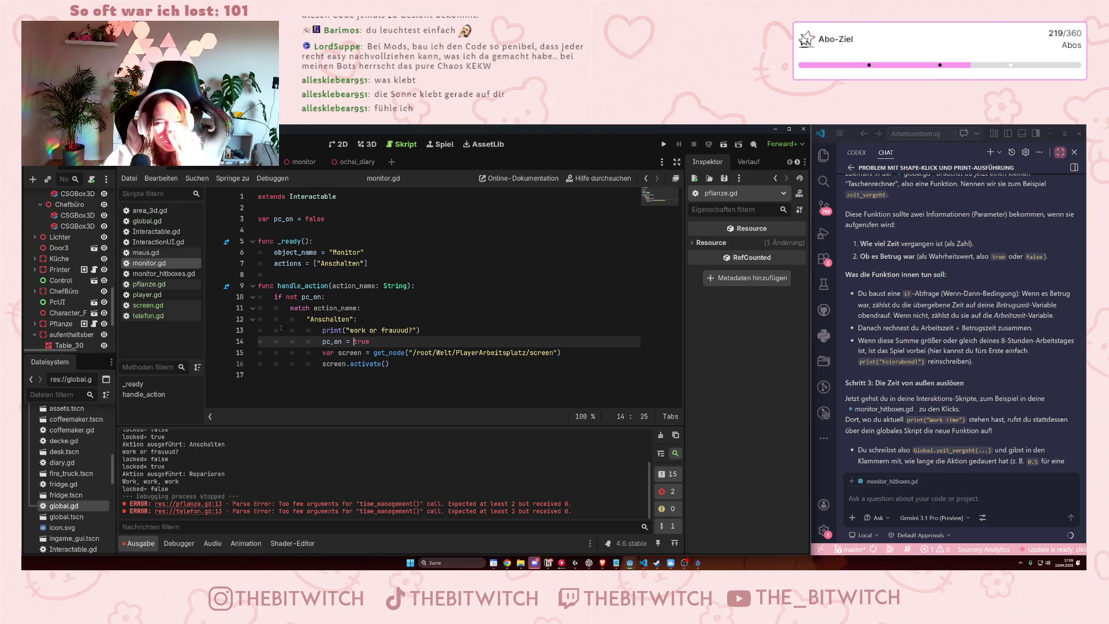
drag(260, 329, 384, 364)
click(384, 364)
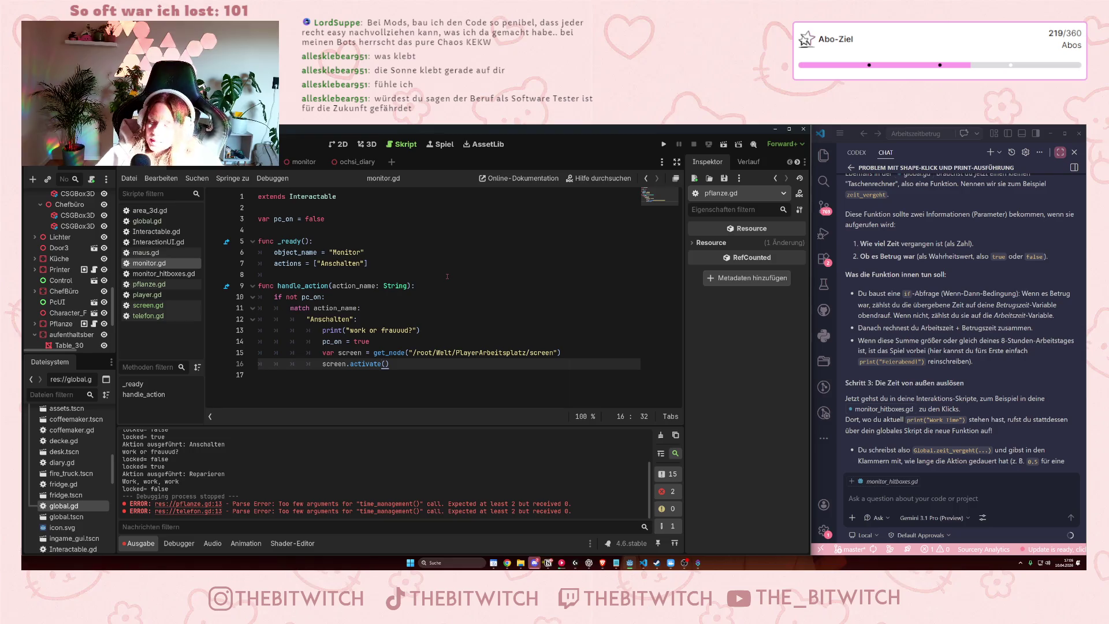
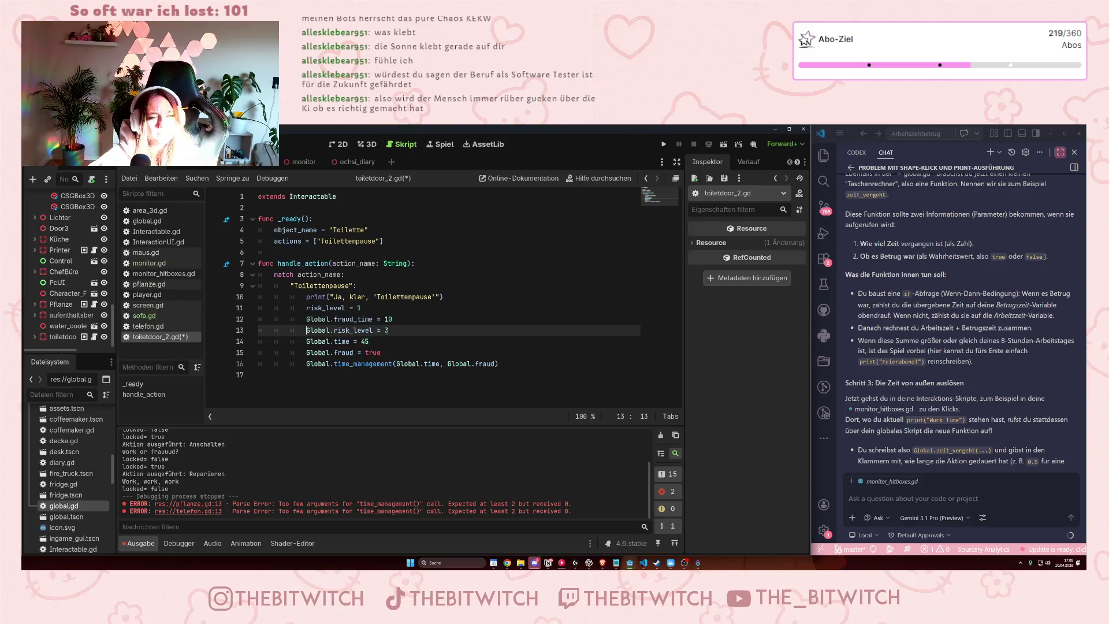
In toiletdoor_2.gd, change risk_level 3 to 1 and time 45 to 10, and delete the old risk_level/fraud_time lines.
double_click(387, 330)
text(1)
click(361, 342)
text(10)
mouse_move(393, 320)
mouse_down()
mouse_move(362, 307)
mouse_move(259, 308)
mouse_up()
key(BackSpace)
key(BackSpace)
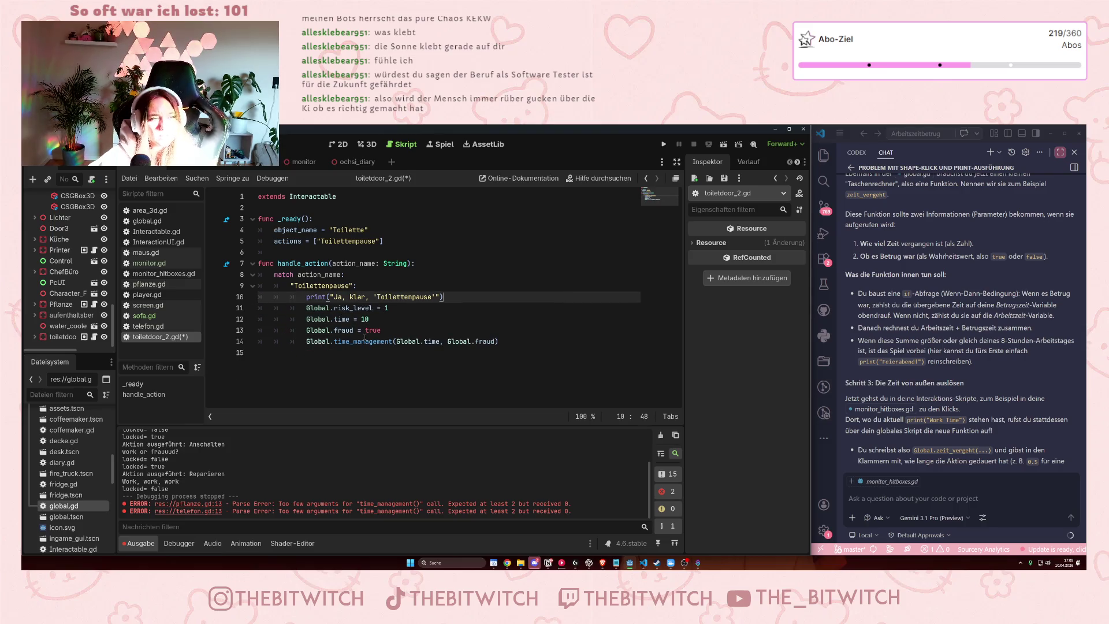
click(391, 330)
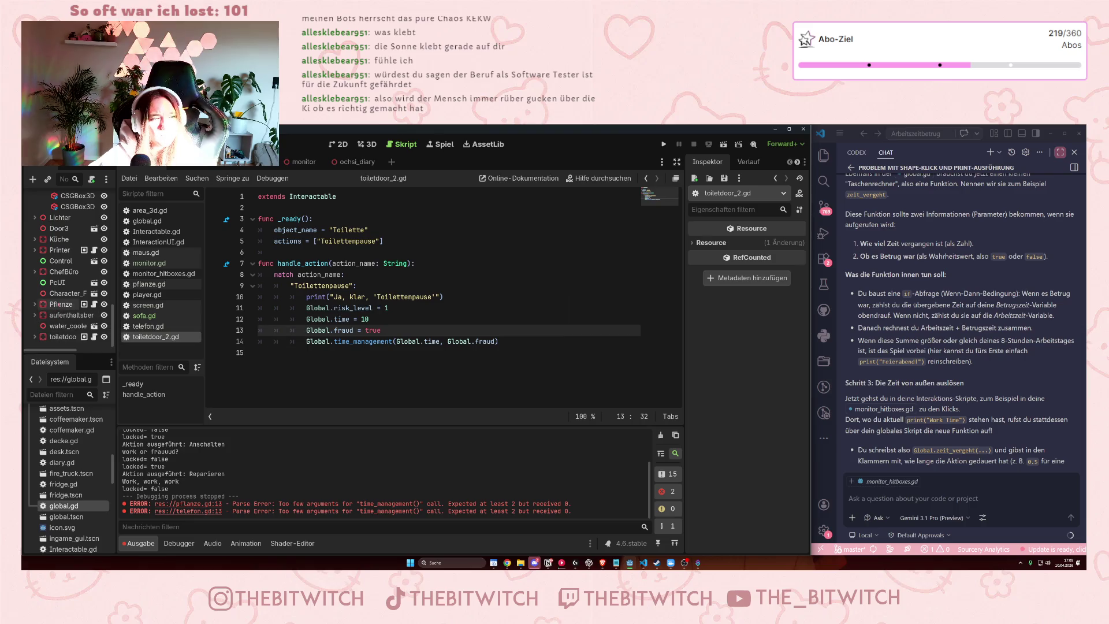
Open the Printer's script and paste the four Global time-tracking lines into the Papierstau erzeugen case.
scroll(72, 279, up, 1)
click(60, 268)
click(84, 269)
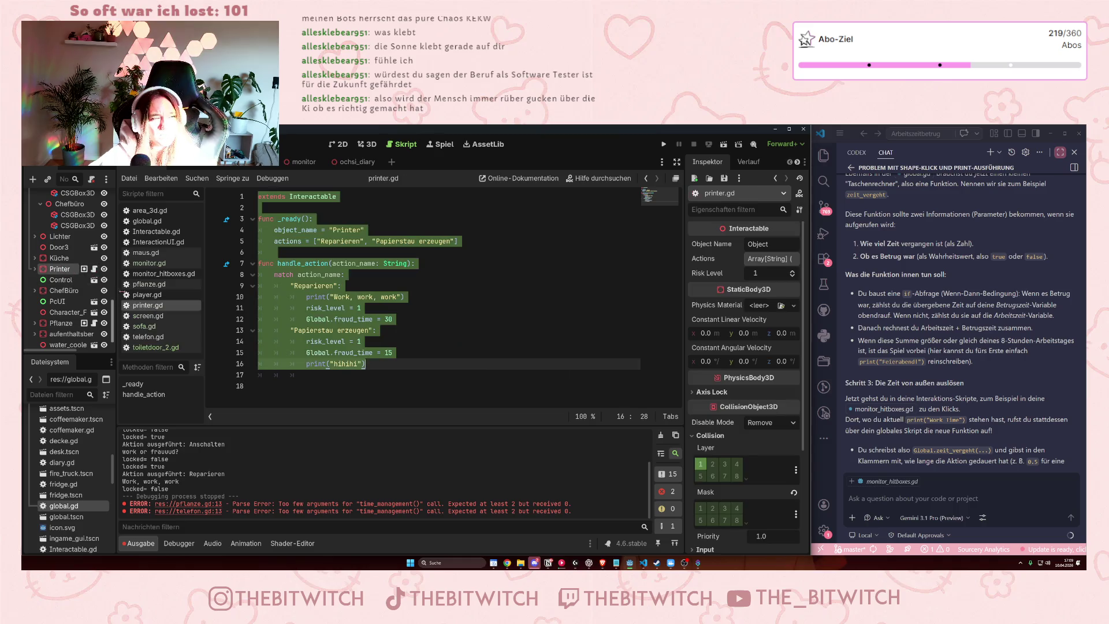
click(377, 364)
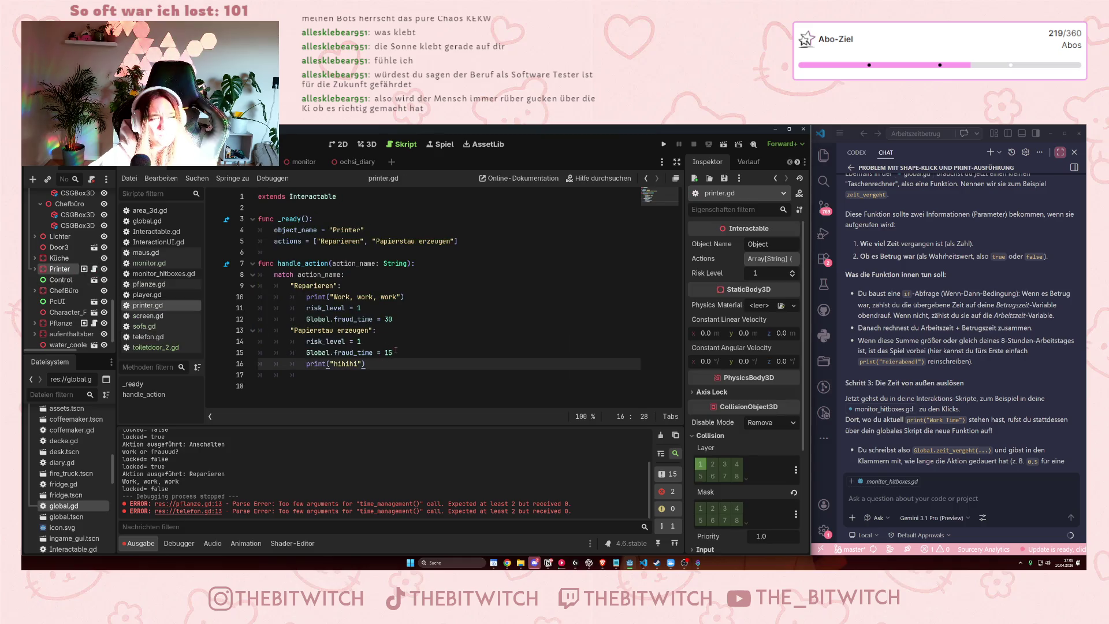
key(Up)
key(Up)
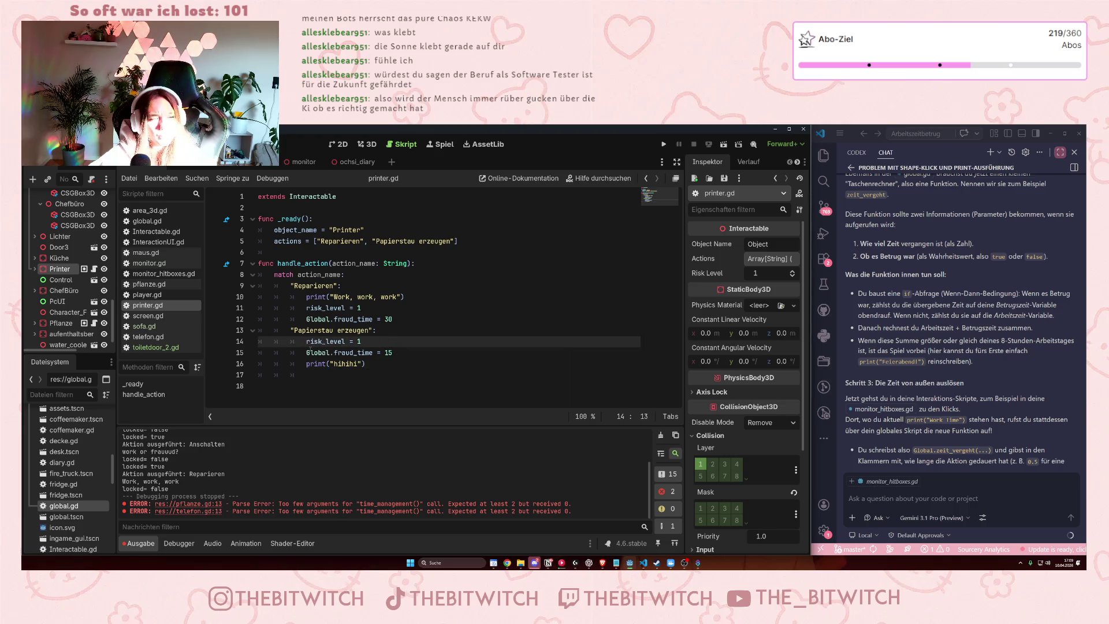
key(ctrl+v)
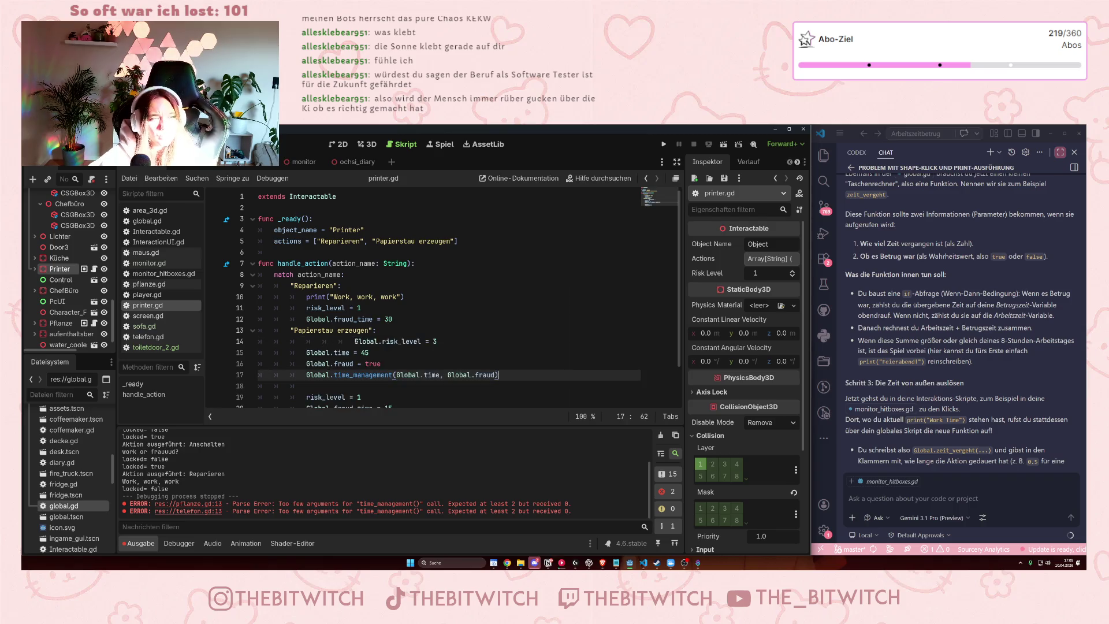
click(355, 341)
key(BackSpace)
key(BackSpace)
key(BackSpace)
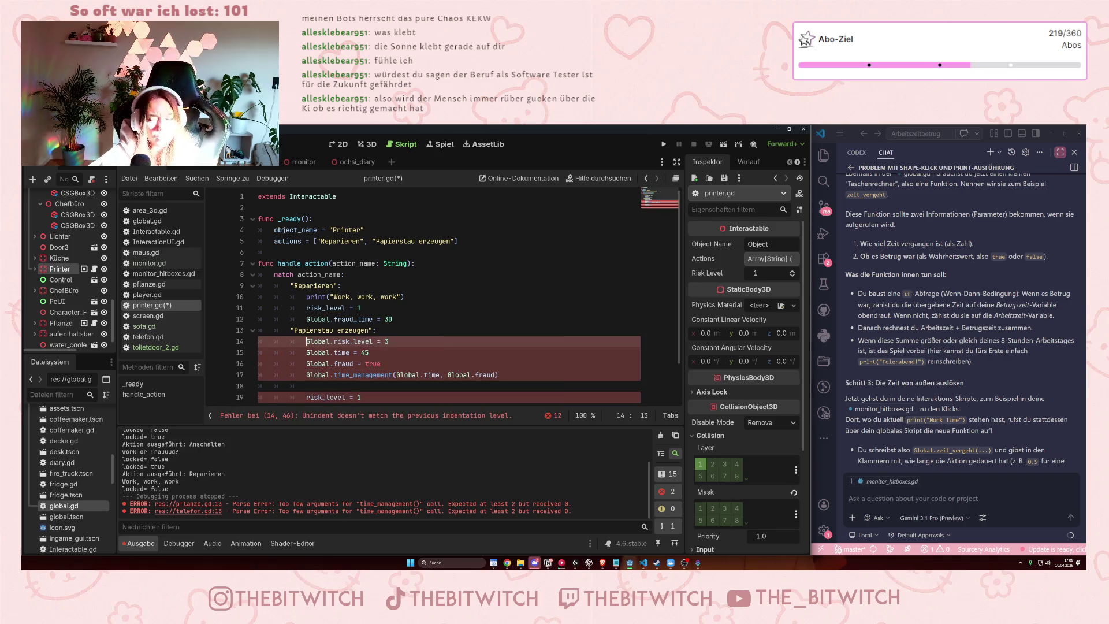
Set Papierstau erzeugen to risk 1 and time 15, deleting its old risk_level/fraud_time lines.
scroll(386, 308, down, 1)
click(387, 308)
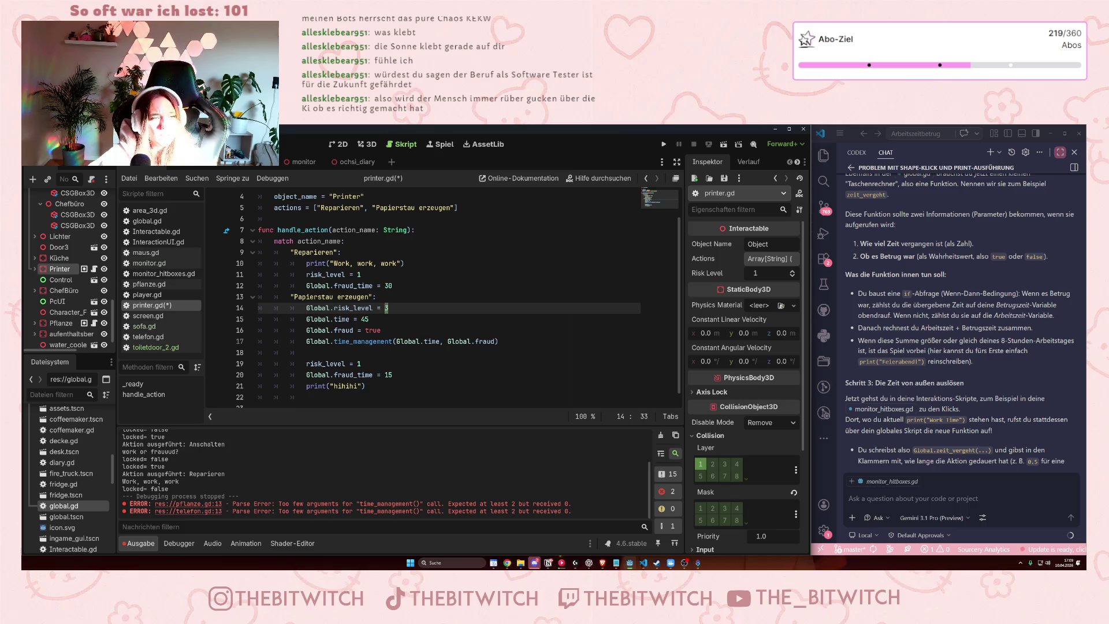
text(1)
click(364, 319)
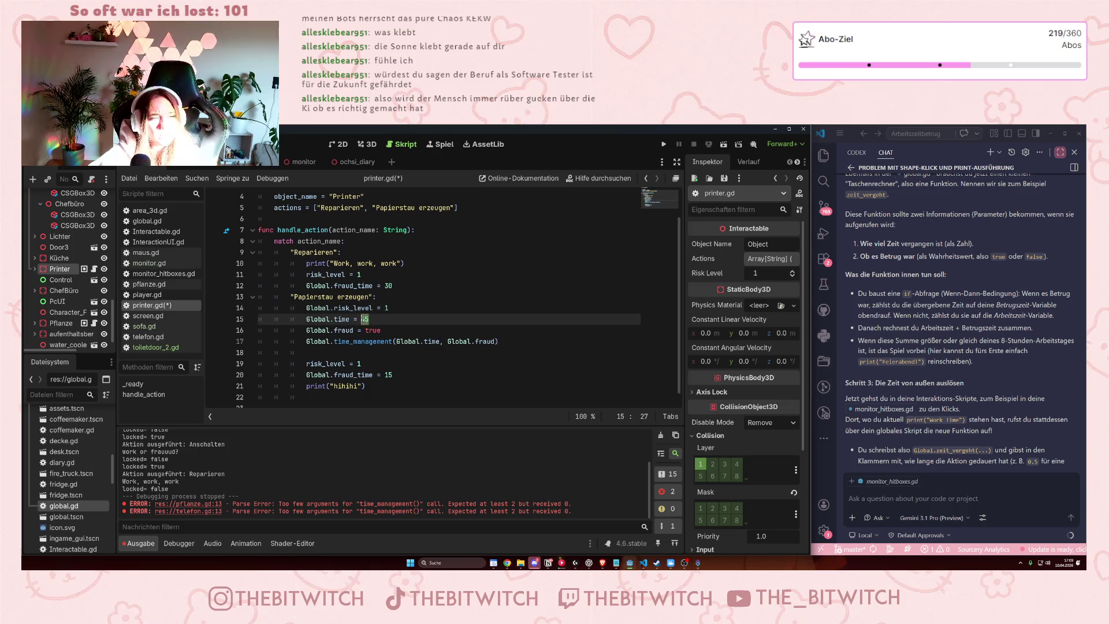
text(15)
drag(392, 375, 253, 350)
key(BackSpace)
key(BackSpace)
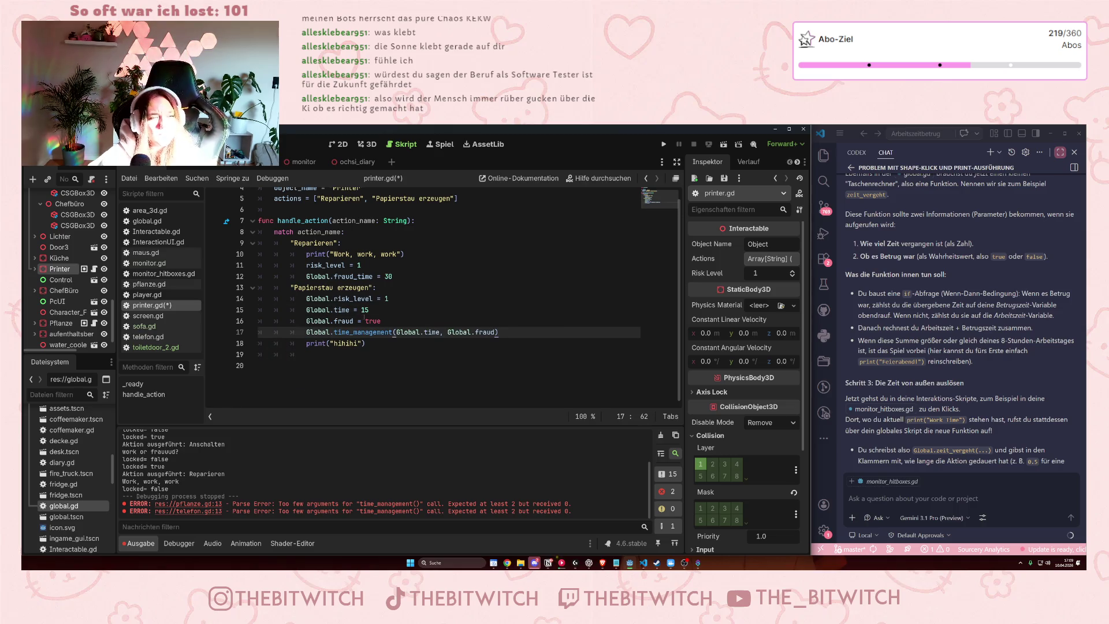
Paste the Global lines into the Reparieren case and fix their indentation.
click(397, 276)
key(Return)
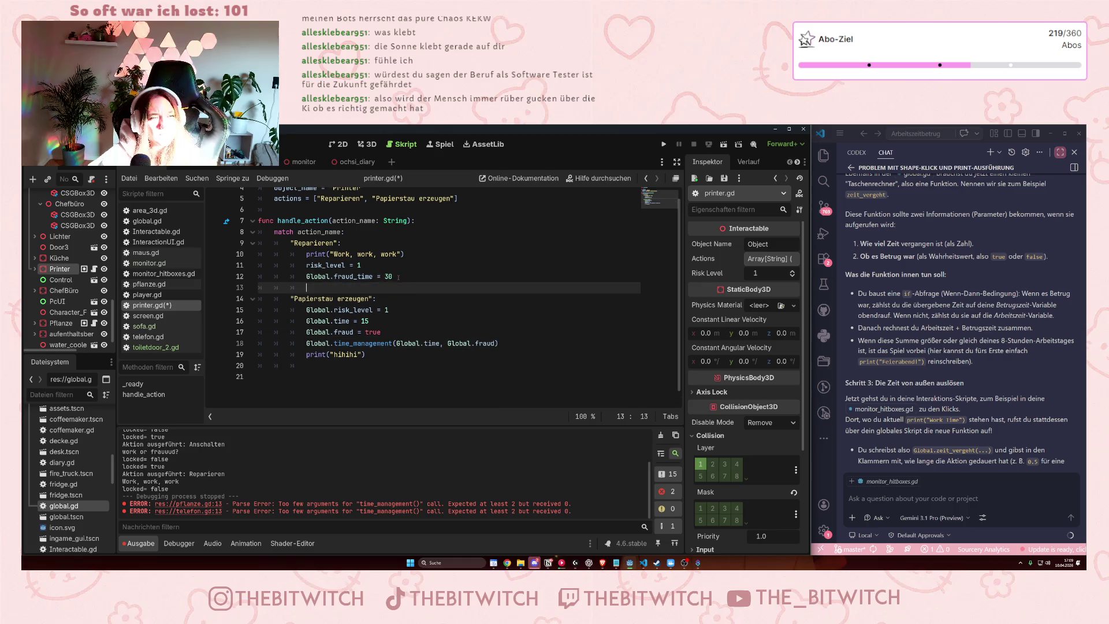
text(Global.risk_level = 3 			Global.time = 45 			Global.fraud = true 			Global.time_management(Global.time, Global.fraud))
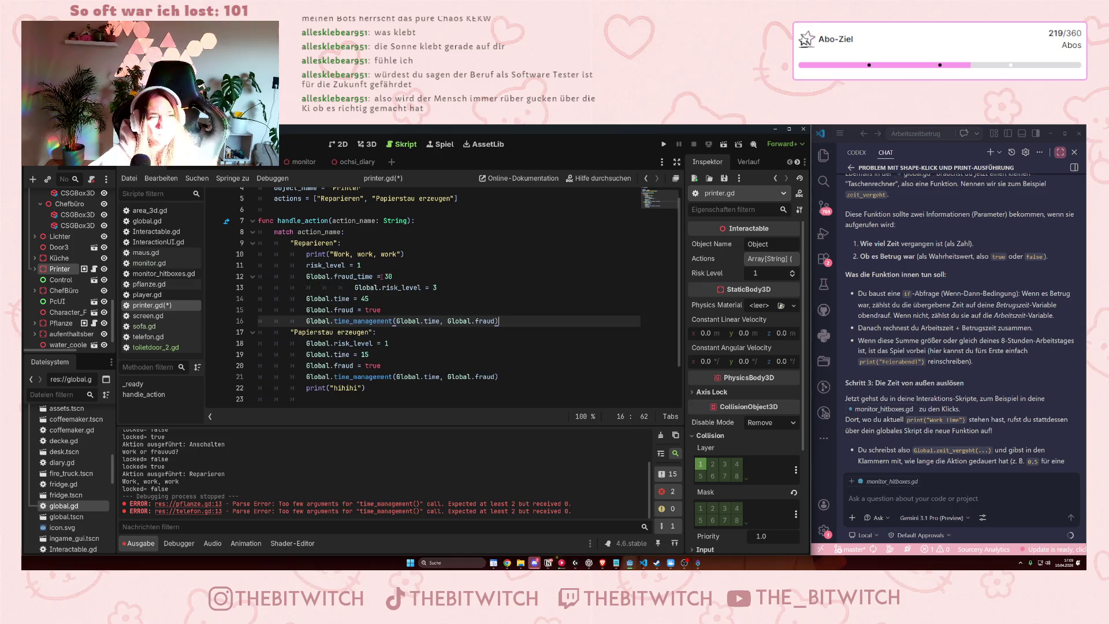
drag(348, 293, 307, 276)
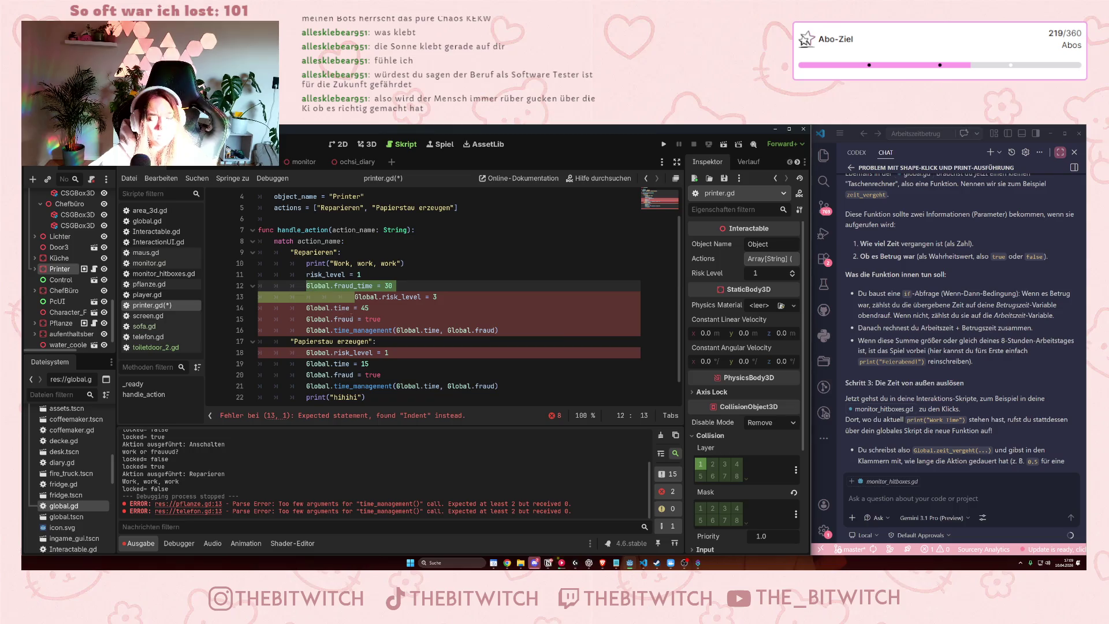
click(354, 297)
key(BackSpace)
key(BackSpace)
key(BackSpace)
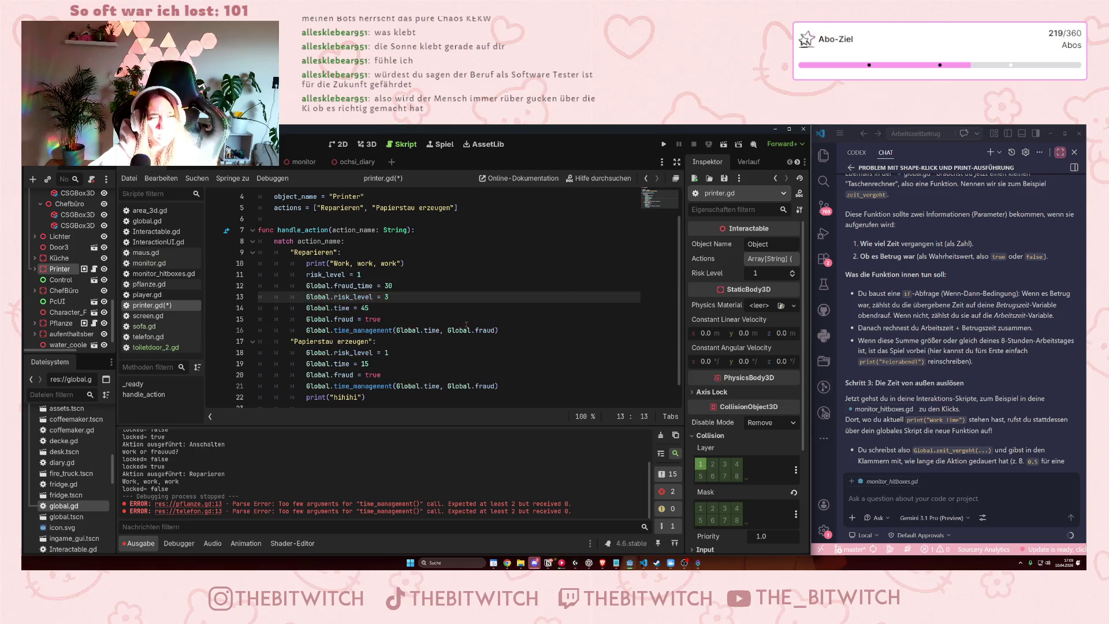
drag(503, 331, 306, 297)
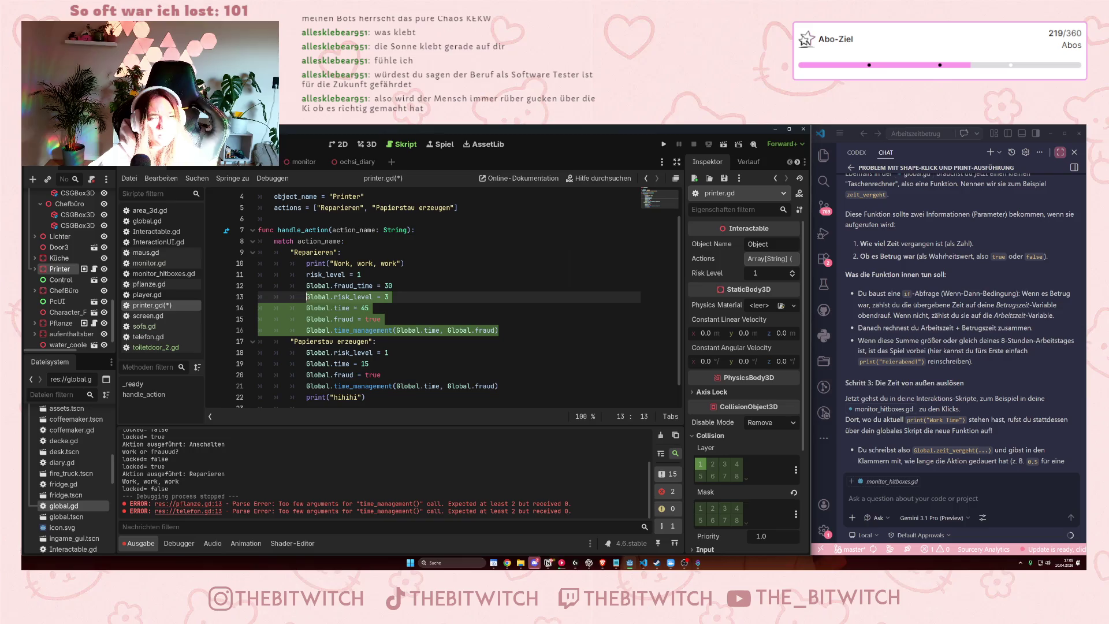
Set Reparieren to risk 1 and time 30, delete its old risk_level/fraud_time lines, and save.
click(386, 297)
text(1)
double_click(365, 308)
text(30)
drag(395, 287, 254, 275)
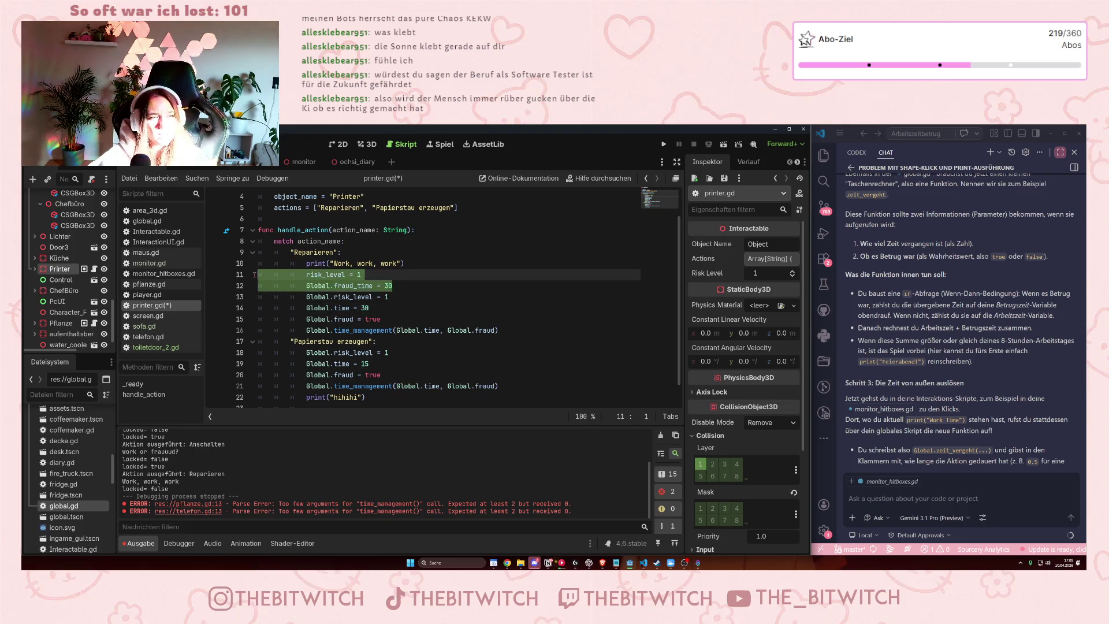
key(BackSpace)
key(BackSpace)
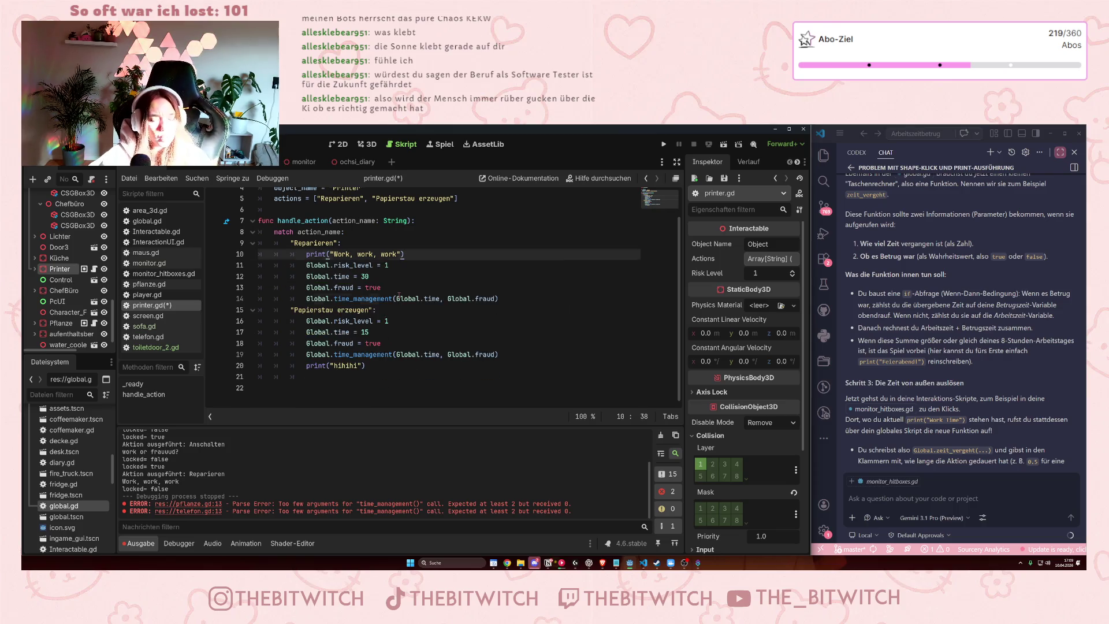
click(398, 298)
key(ctrl+s)
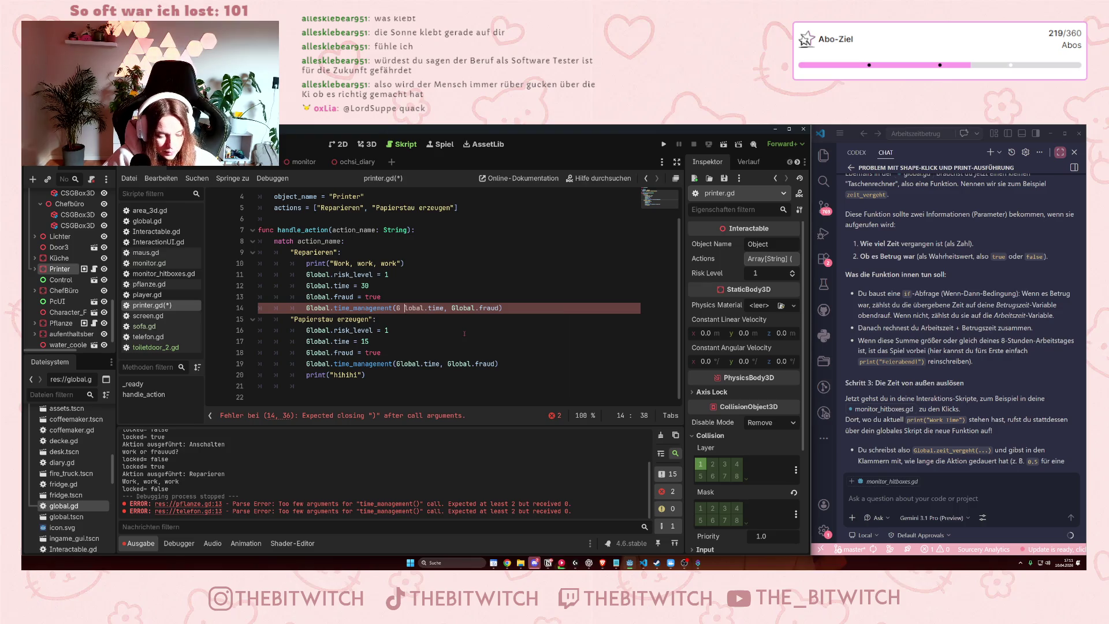
Remove the stray space splitting 'Global' in line 14's time_management call in printer.gd.
key(BackSpace)
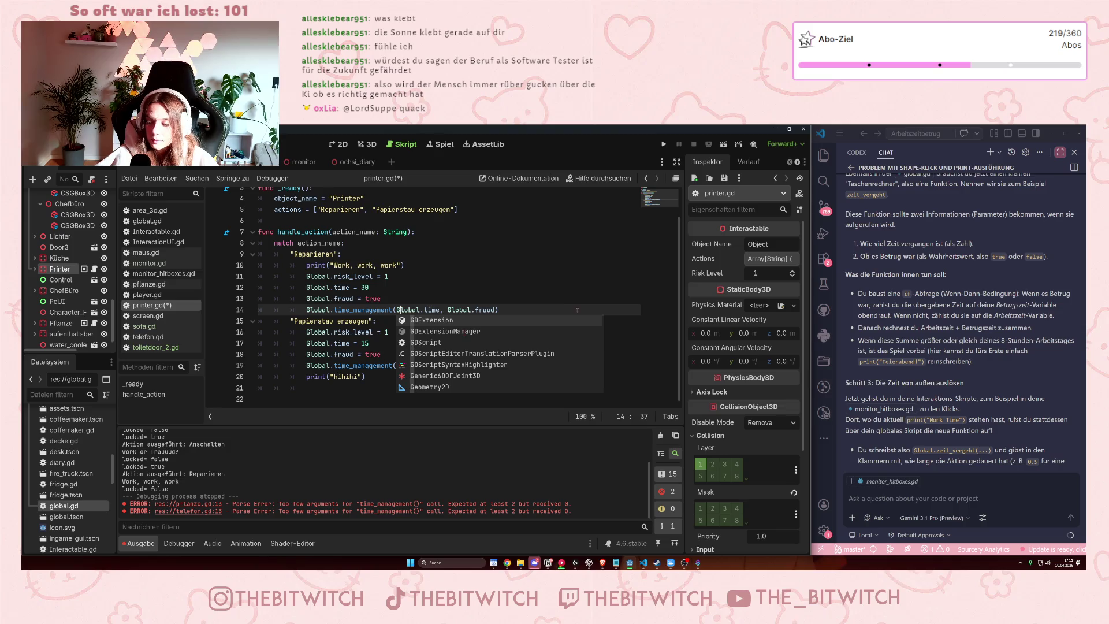
click(458, 283)
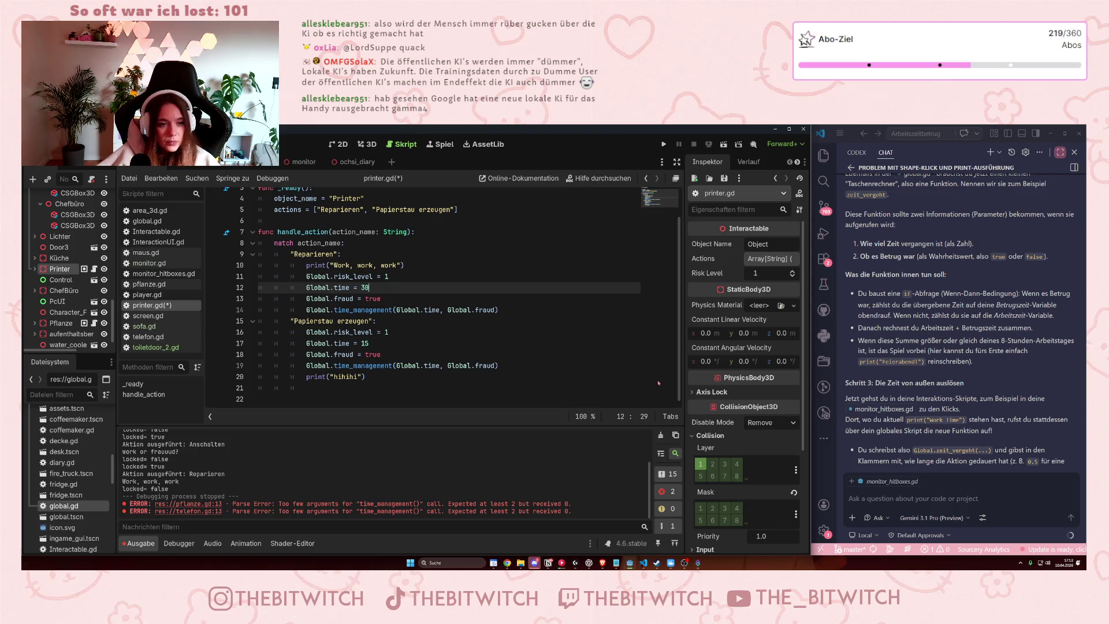
click(474, 336)
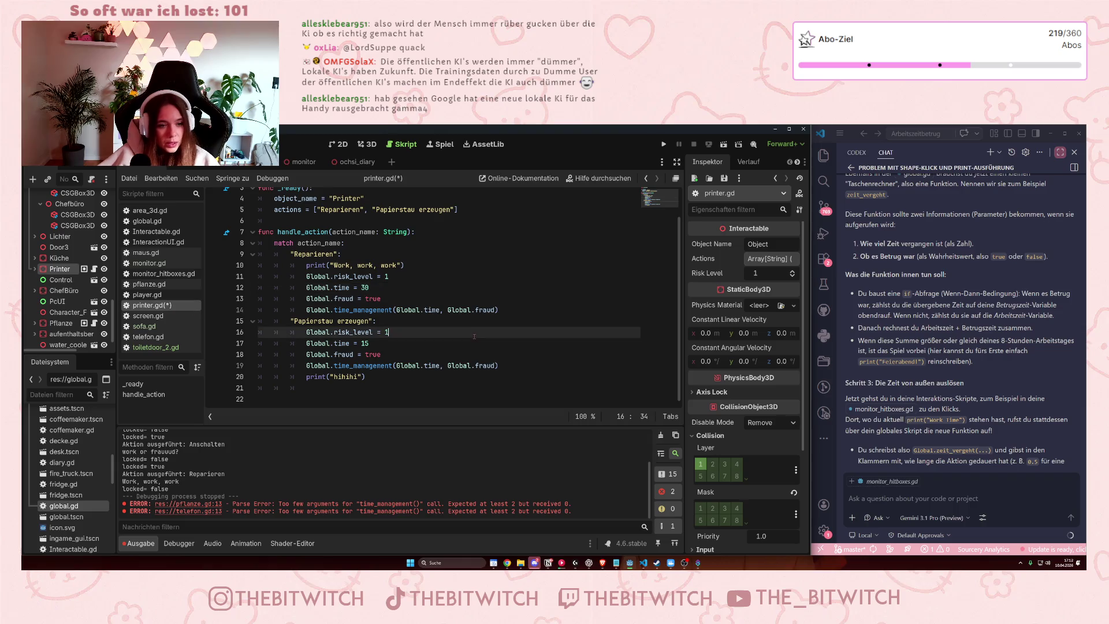
Save printer.gd, then expand the Küche node in the Scene dock to reveal its children.
key(ctrl+s)
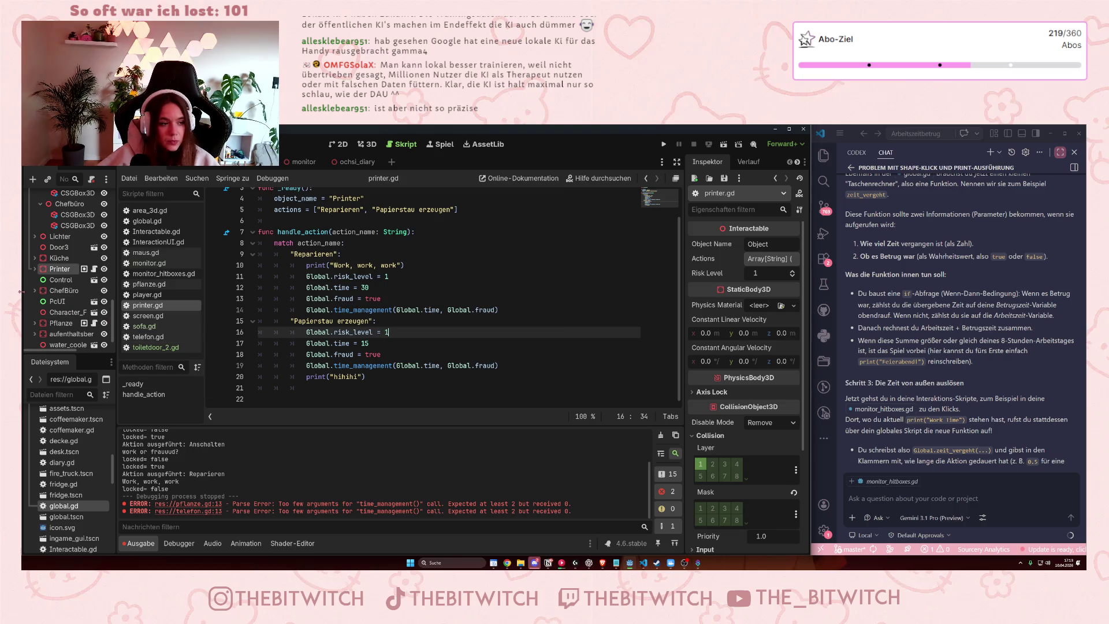
scroll(55, 301, up, 2)
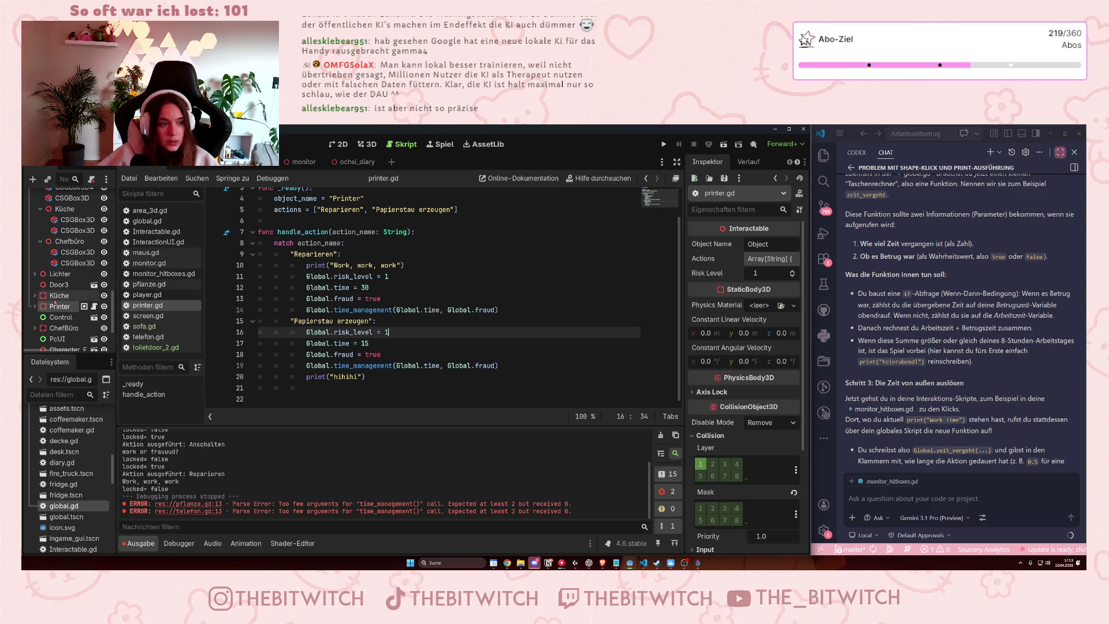
click(35, 295)
scroll(57, 300, down, 3)
scroll(59, 301, down, 3)
scroll(60, 302, down, 8)
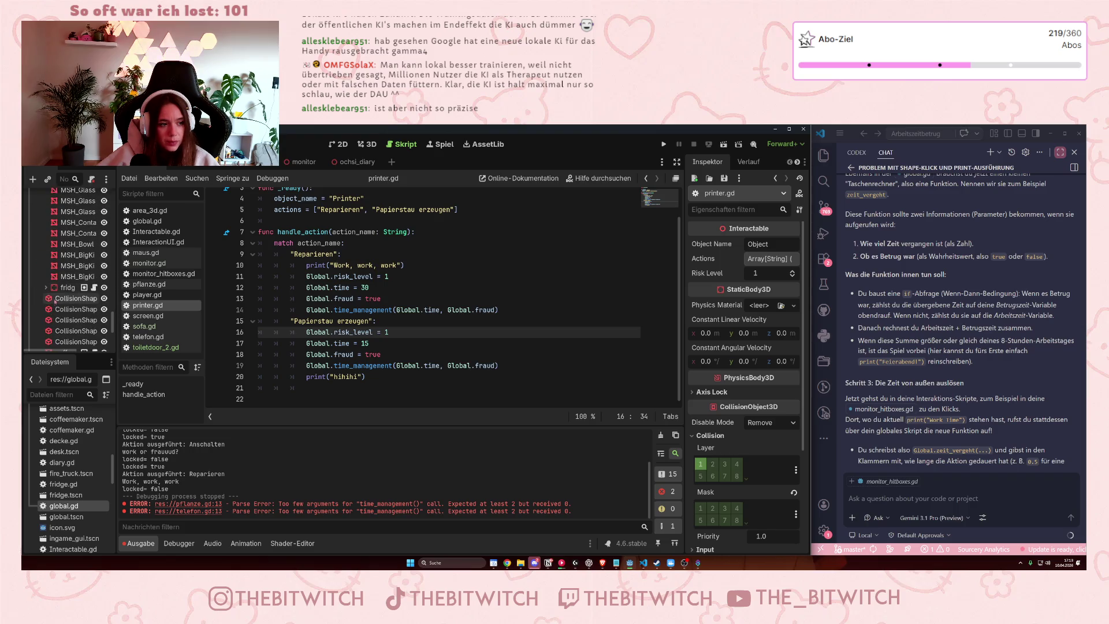
In fridge.gd, paste the Global lines with time 30 and delete the old risk_level/fraud_time lines.
click(93, 269)
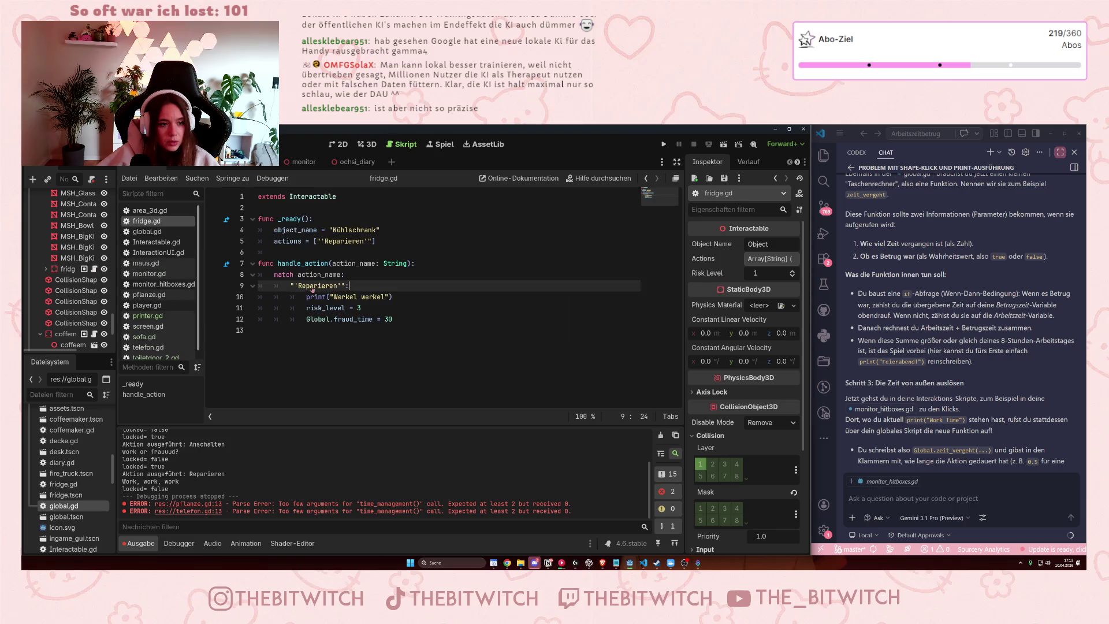
click(408, 326)
key(Return)
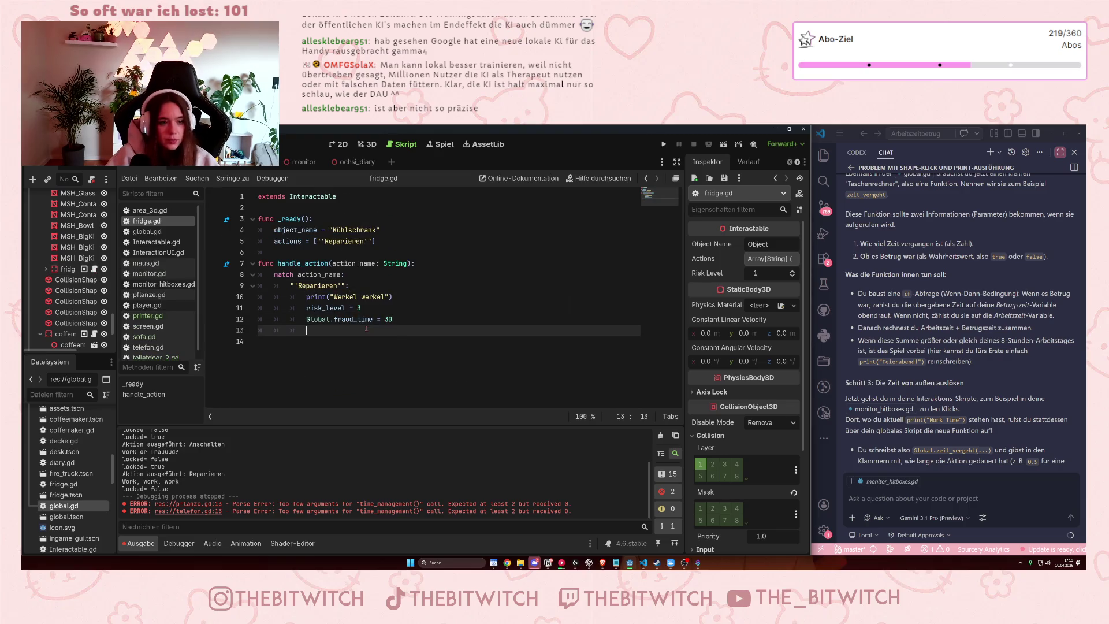
text(Global.risk_level = 3 			Global.time = 45 			Global.fraud = true 			Global.time_management(Global.time, Global.fraud))
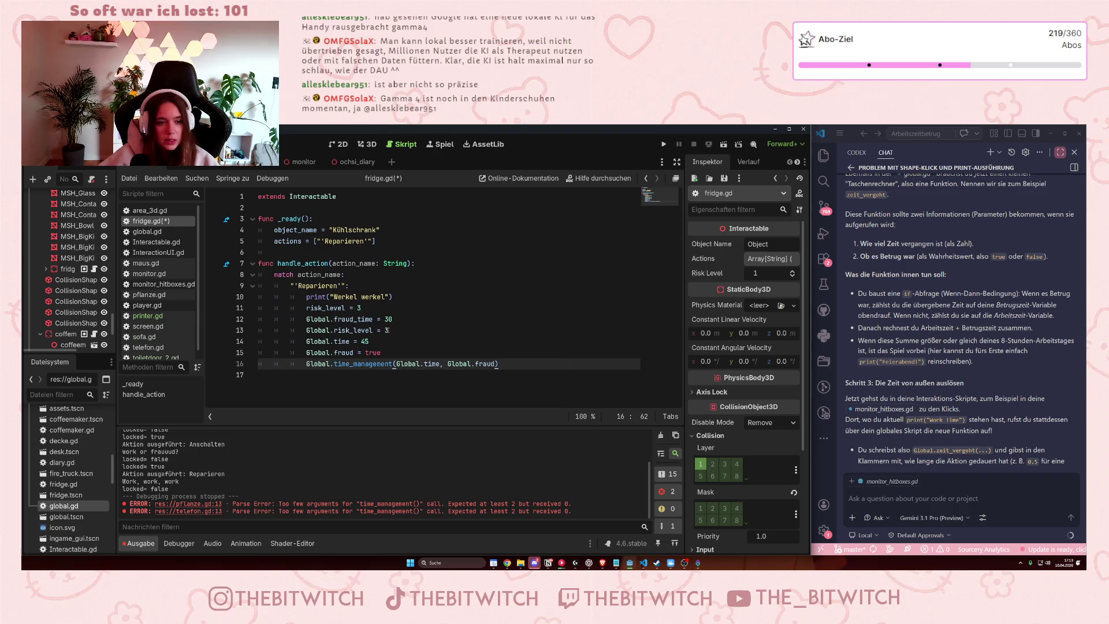
click(361, 342)
text(30)
drag(393, 318, 251, 305)
key(BackSpace)
key(BackSpace)
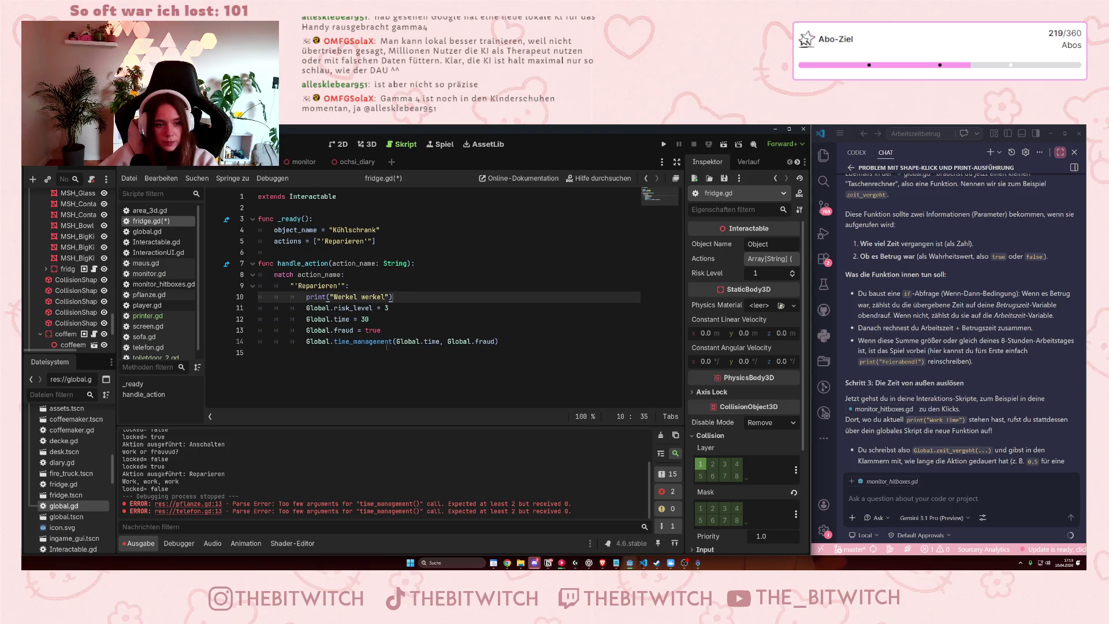
Save fridge.gd after dismissing the scene size warning.
click(415, 321)
key(ctrl+s)
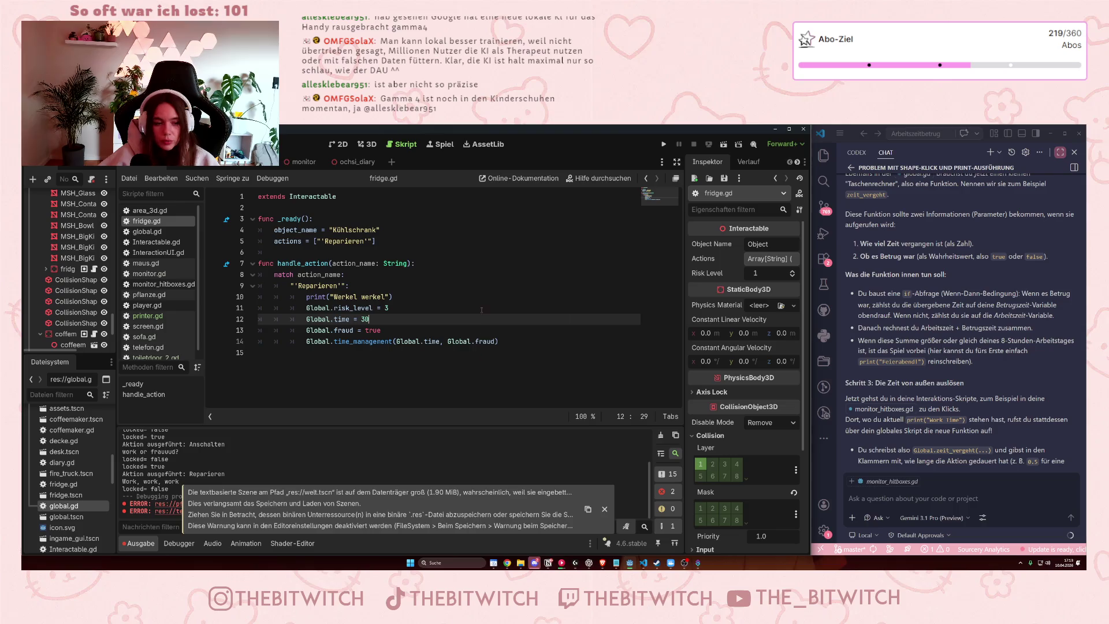
click(443, 307)
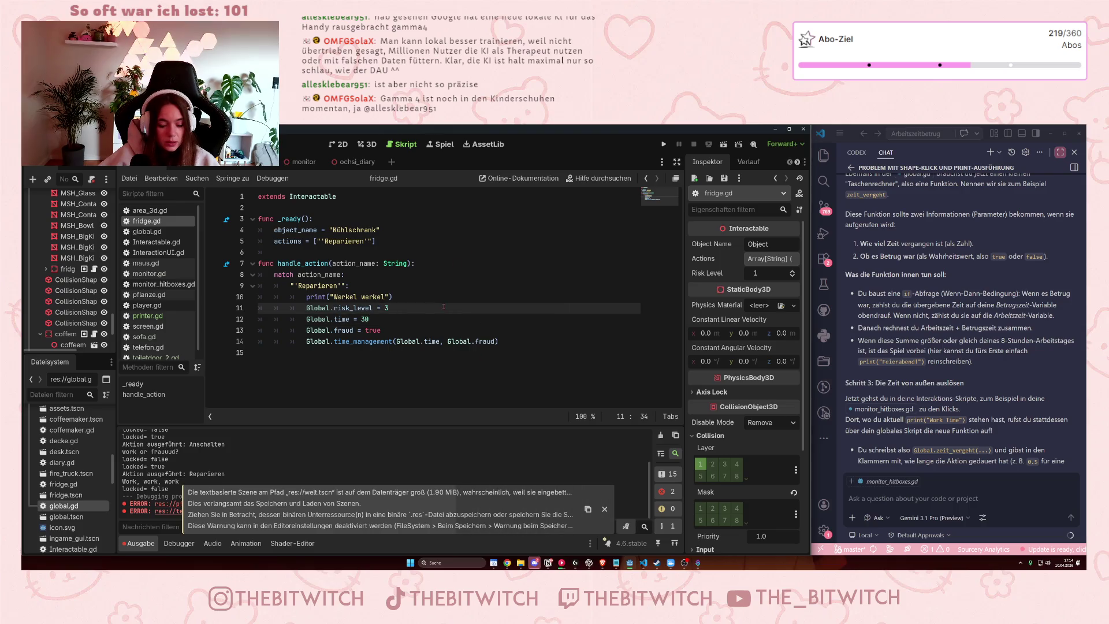
click(605, 509)
click(439, 263)
key(ctrl+s)
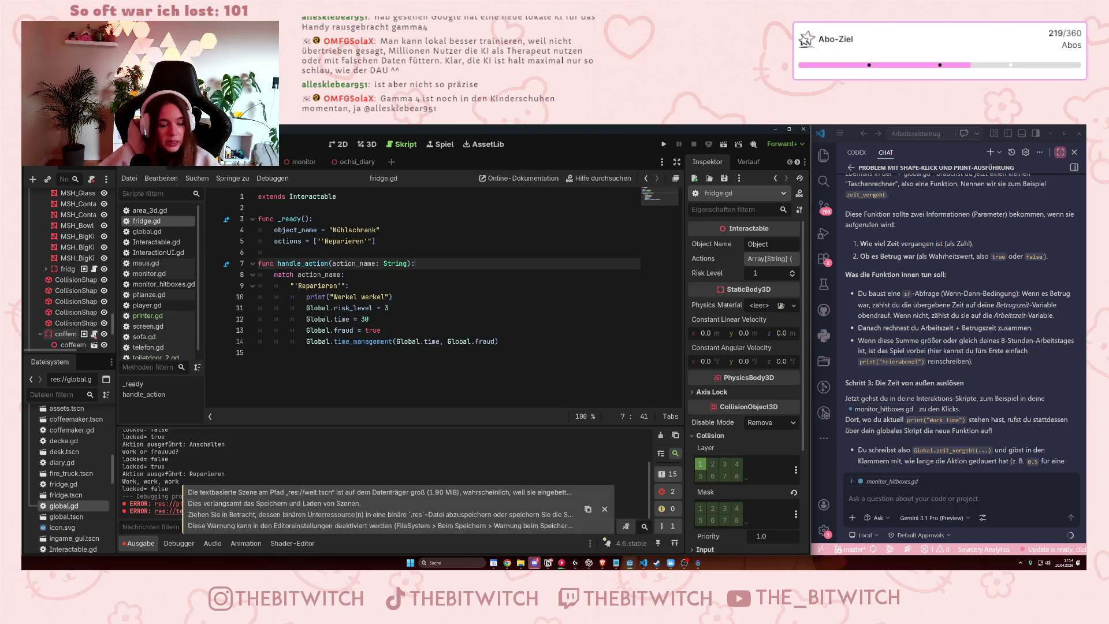
Open coffeemaker.gd and paste the four Global lines below the fraud_time line.
click(94, 334)
click(408, 322)
key(Return)
text(Global.risk_level = 3 			Global.time = 45 			Global.fraud = true 			Global.time_management(Global.time, Global.fraud))
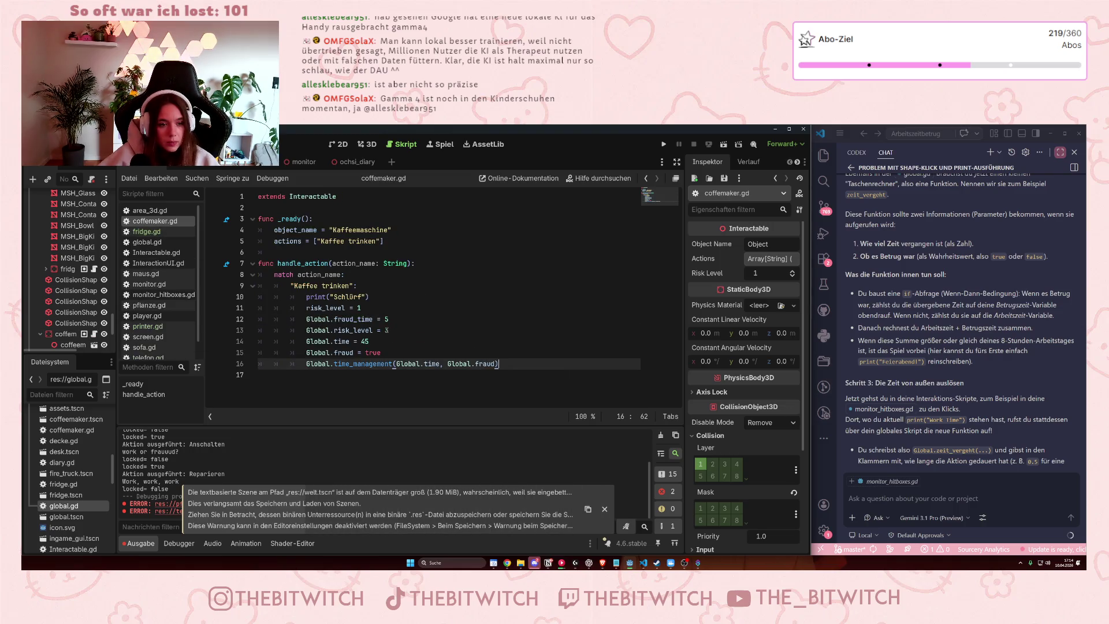
Change the time to 5, delete the old risk_level/fraud_time lines, and save coffeemaker.gd.
click(387, 331)
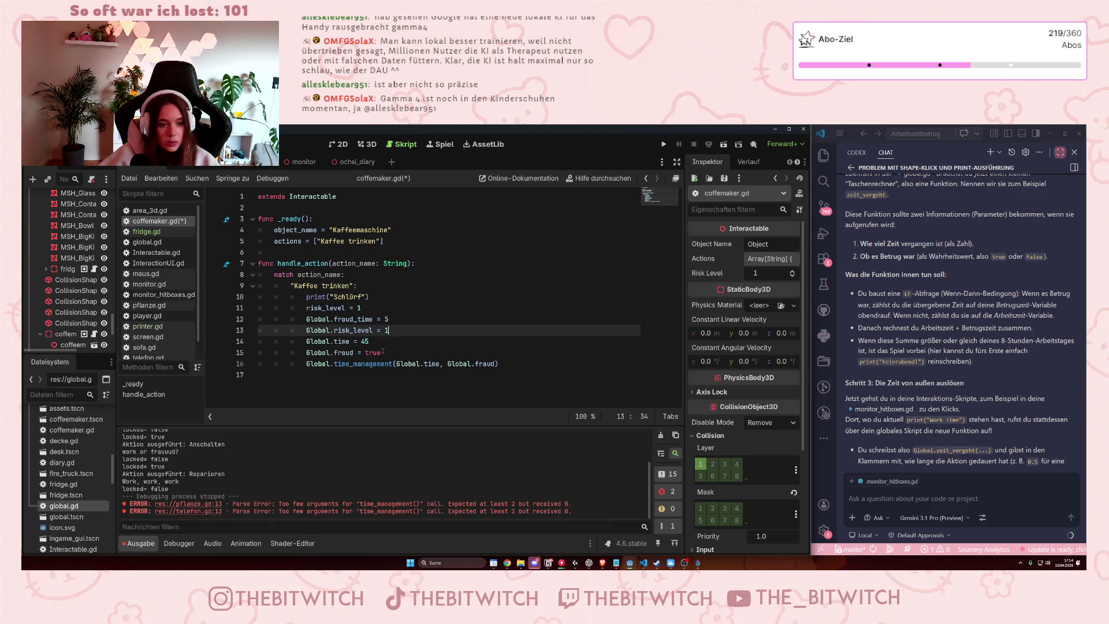
double_click(364, 341)
text(5)
drag(390, 321, 234, 305)
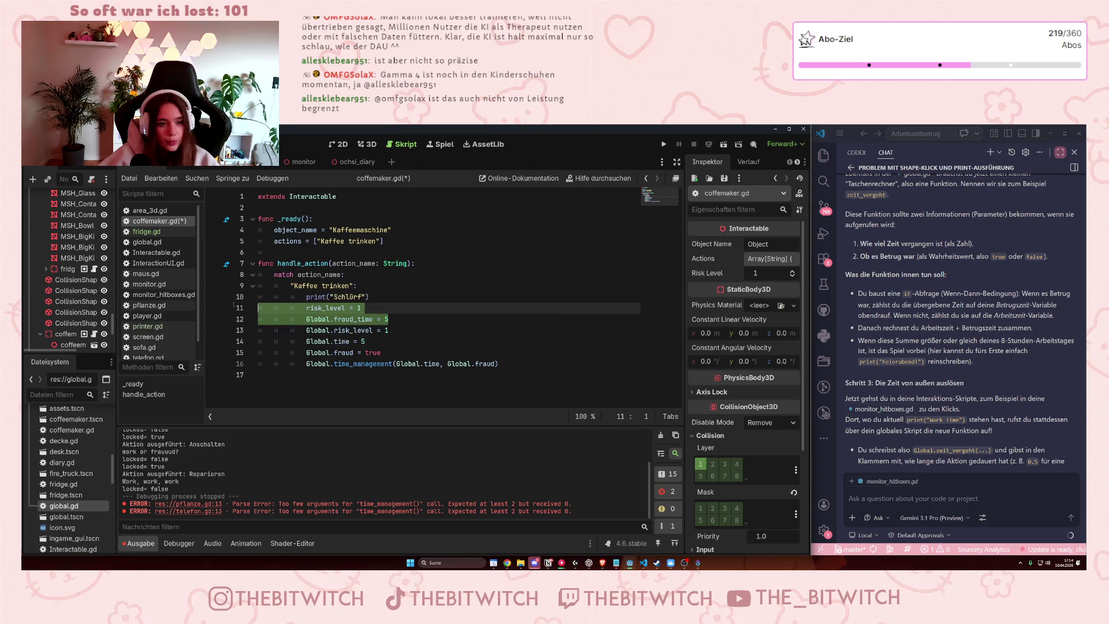
key(BackSpace)
key(BackSpace)
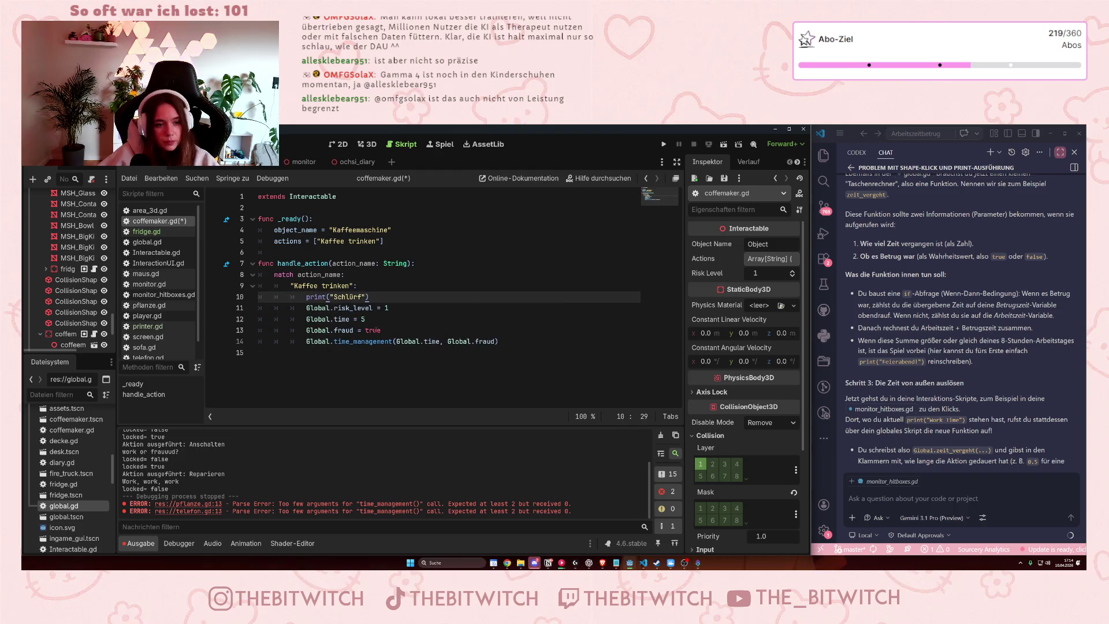
click(401, 328)
key(ctrl+s)
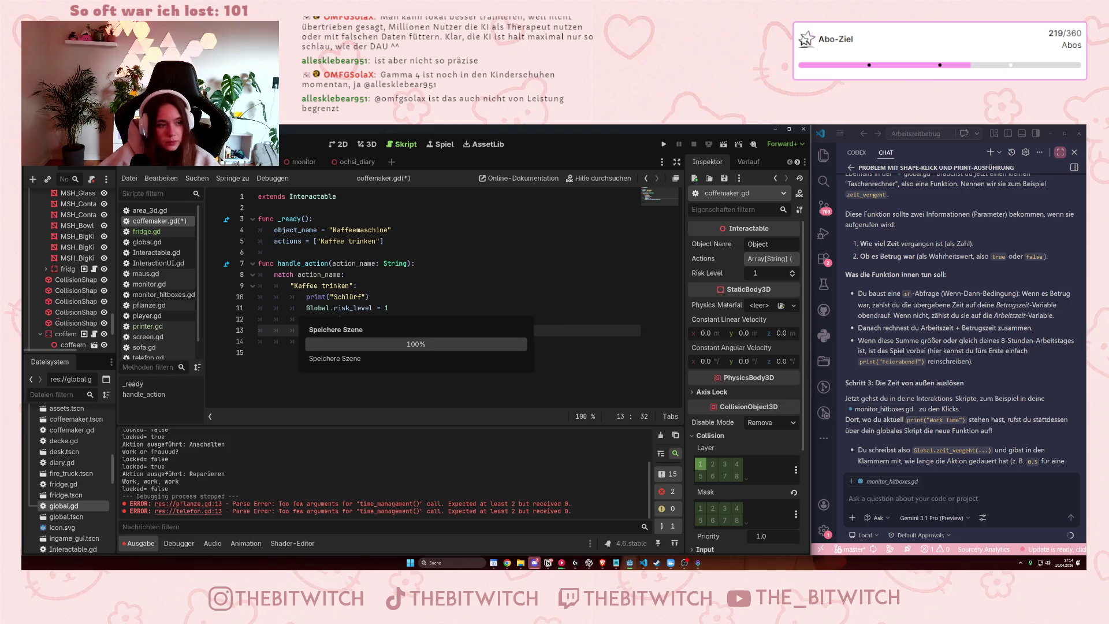
Collapse the Assets and Küche nodes in the Scene tree and open the Maus script.
scroll(67, 325, down, 2)
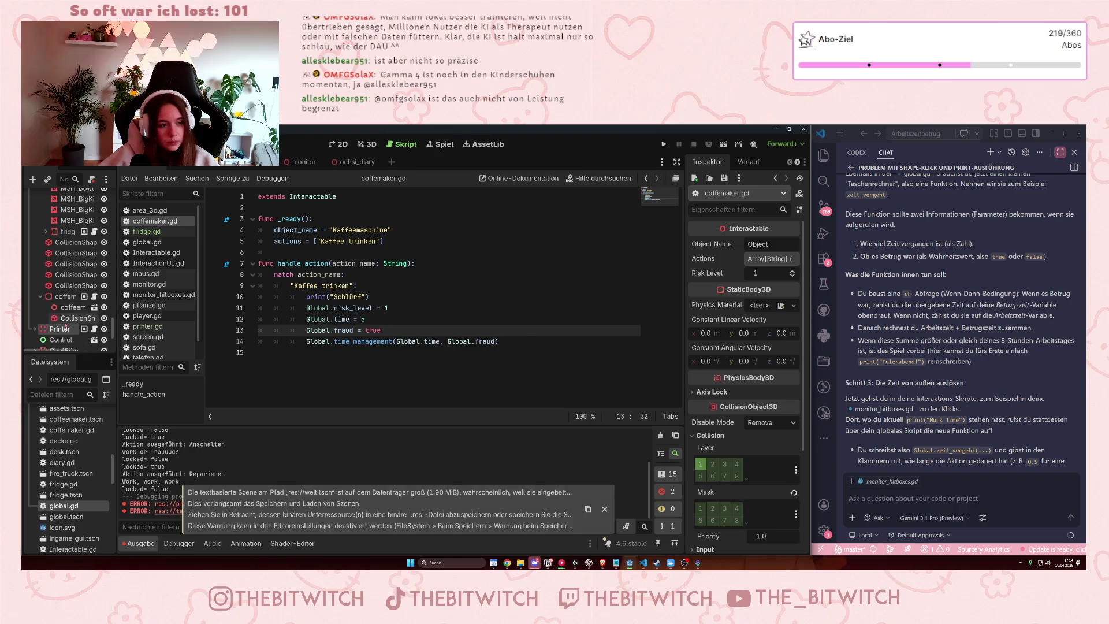
scroll(68, 325, down, 10)
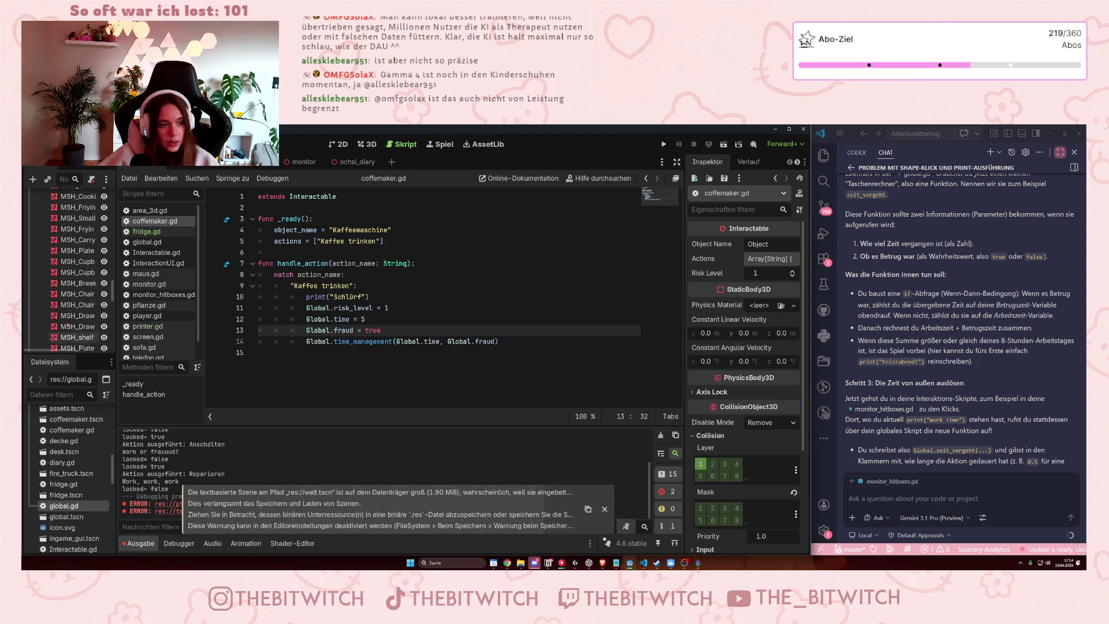
click(41, 325)
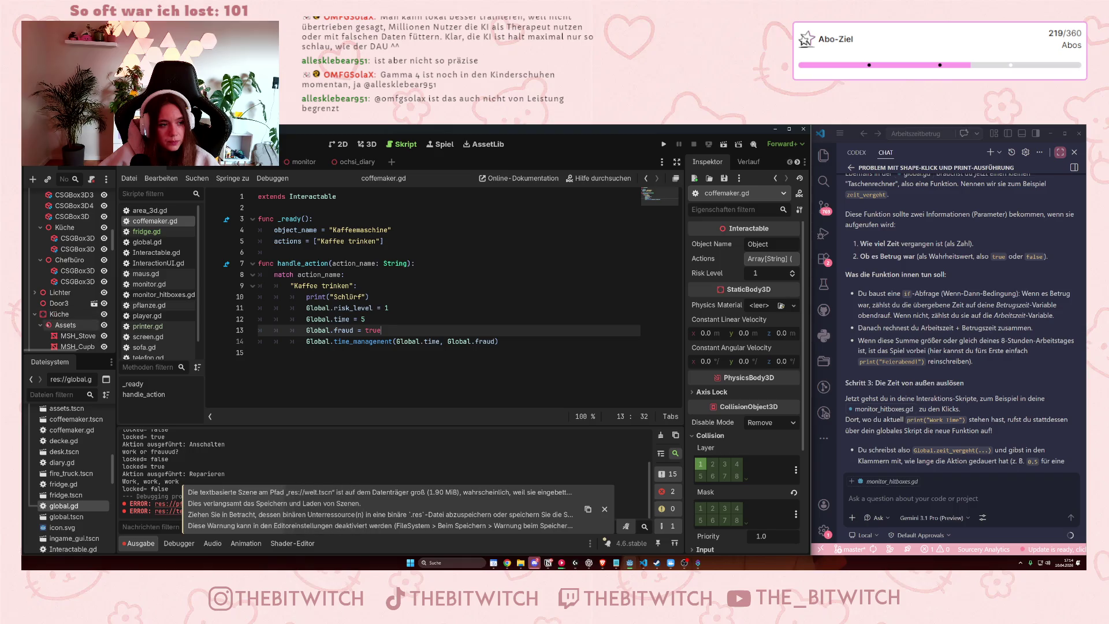
click(34, 314)
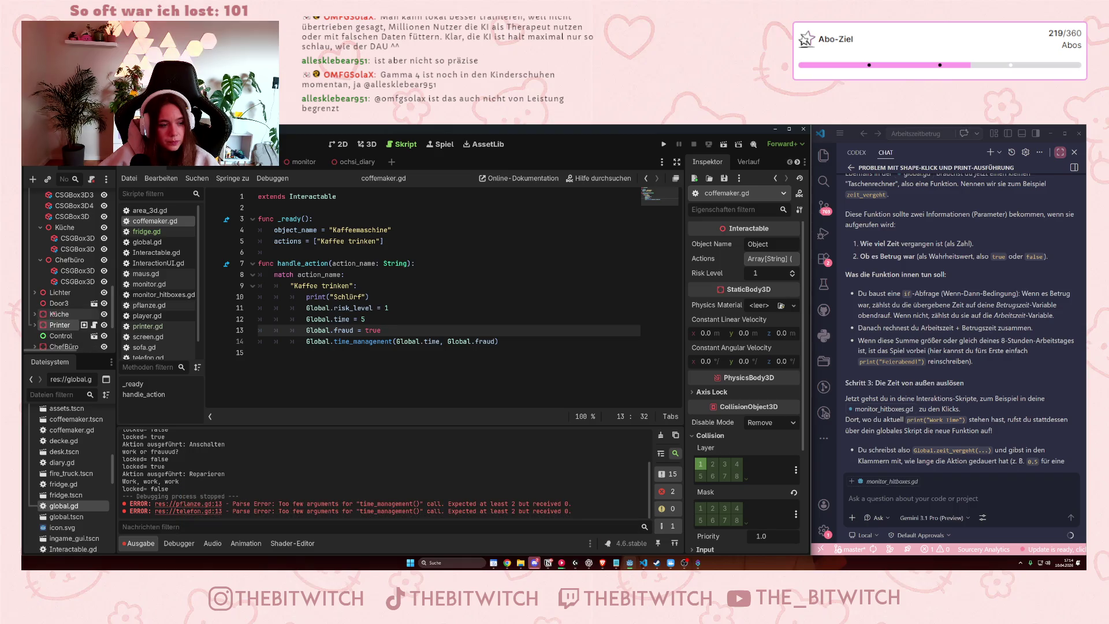
scroll(58, 317, up, 3)
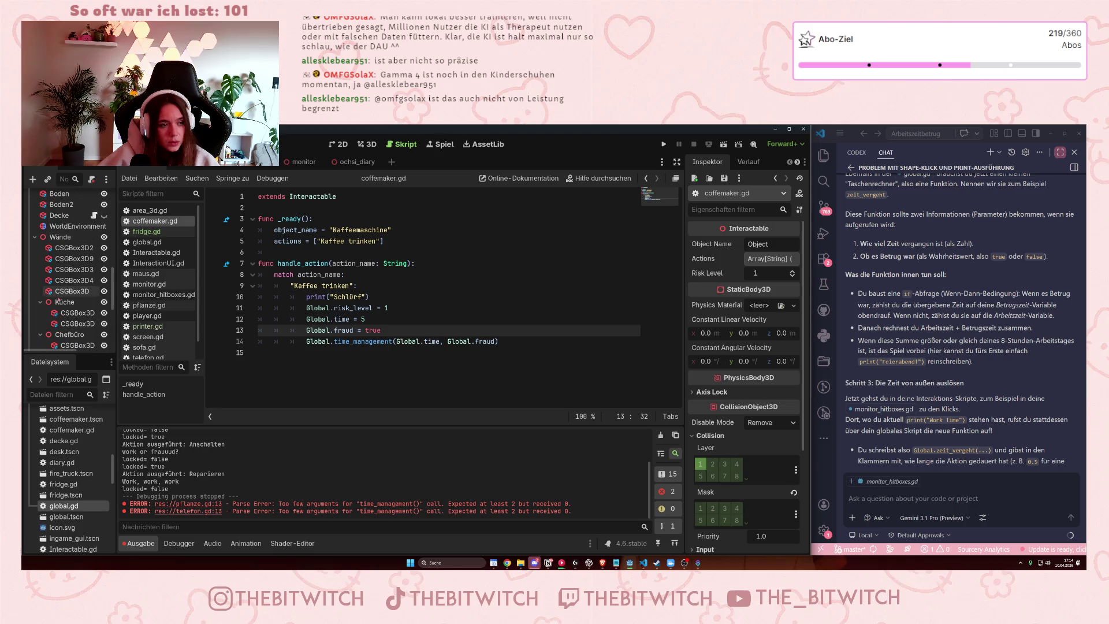
scroll(64, 329, up, 5)
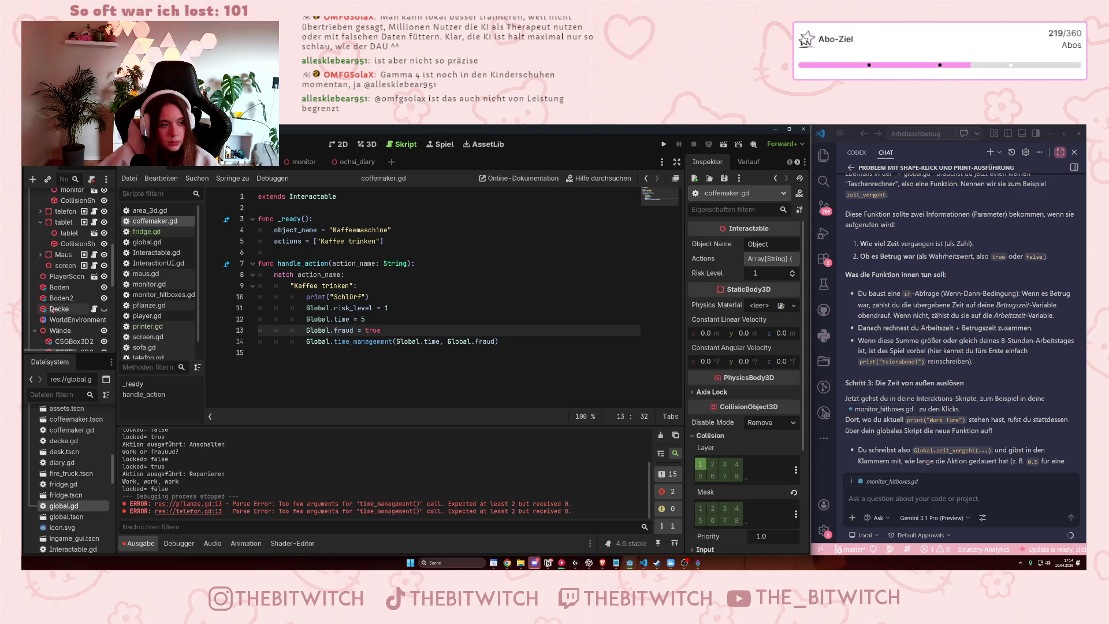
click(95, 255)
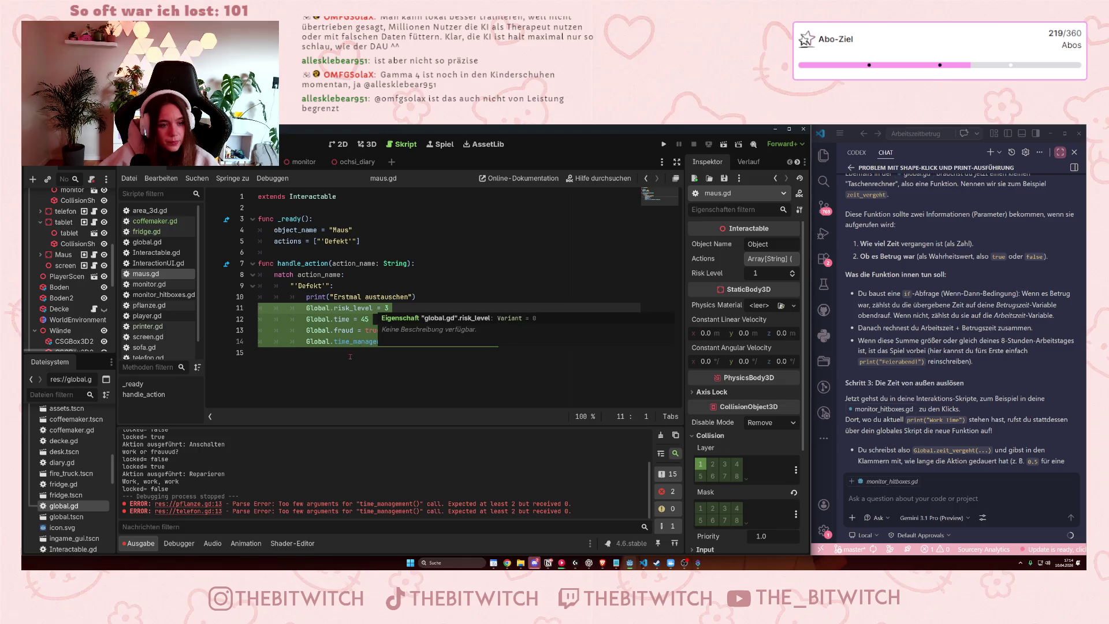
Open tablet.gd from the tablet node in the Scene tree.
scroll(47, 278, up, 2)
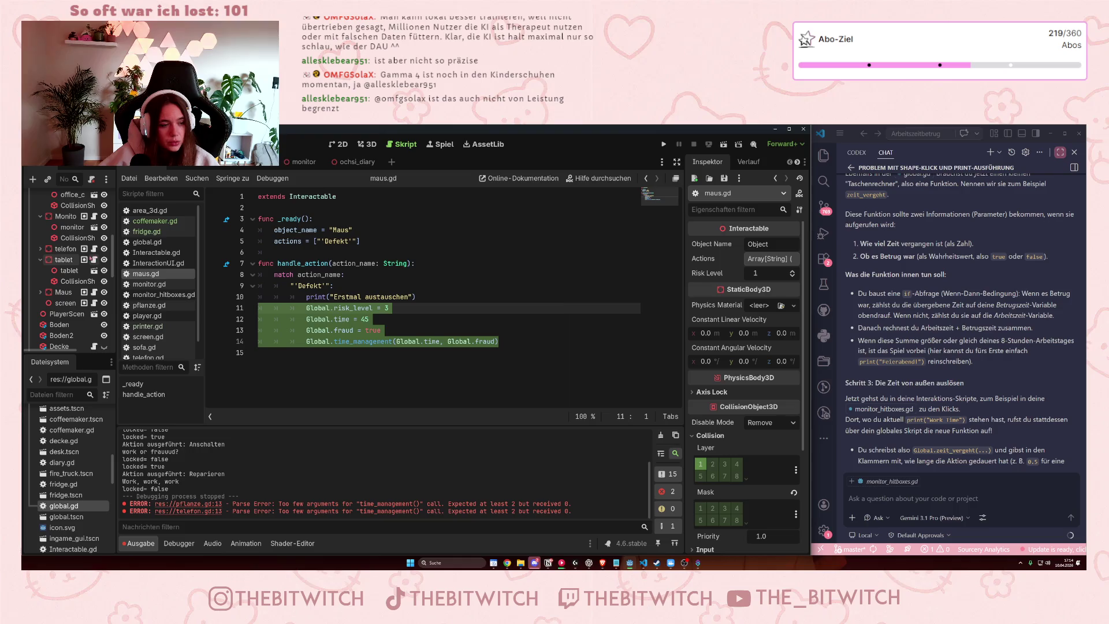
click(94, 260)
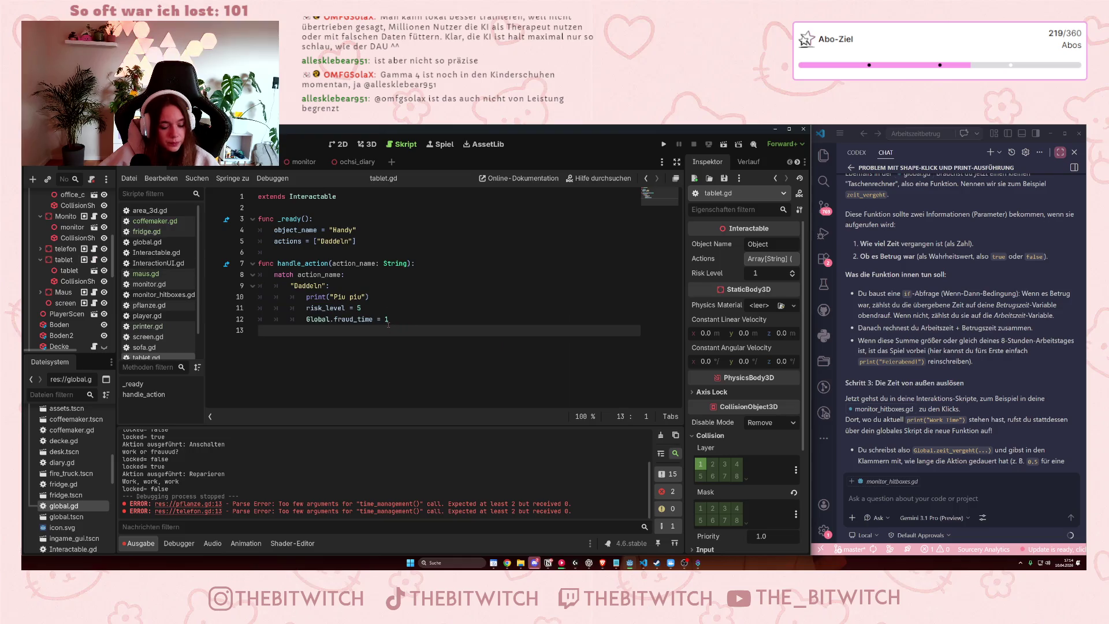
In tablet.gd's Daddeln case, paste Global lines with risk_level 5 and time 1, removing the old risk/fraud_time lines.
text(Global.risk_level = 3 			Global.time = 45 			Global.fraud = true 			Global.time_management(Global.time, Global.fraud))
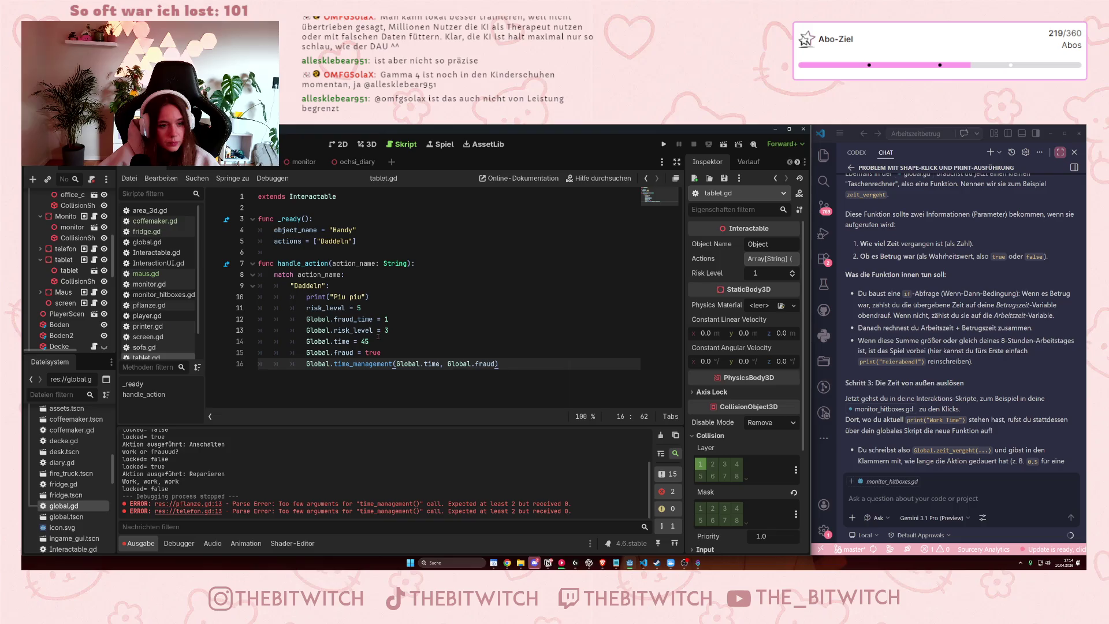
double_click(387, 330)
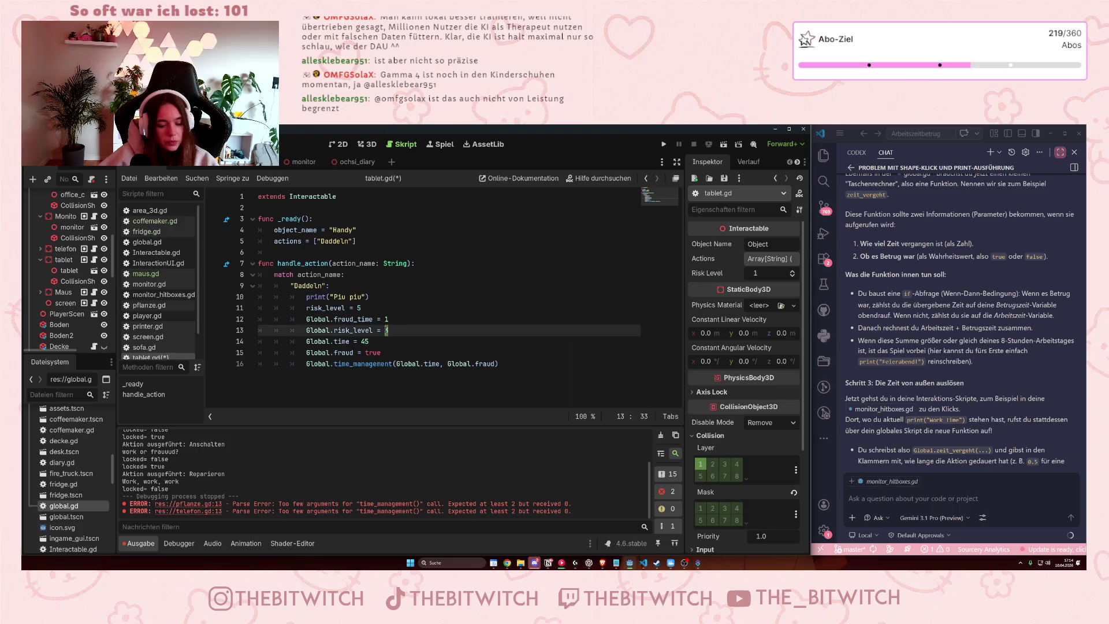
text(5)
double_click(364, 342)
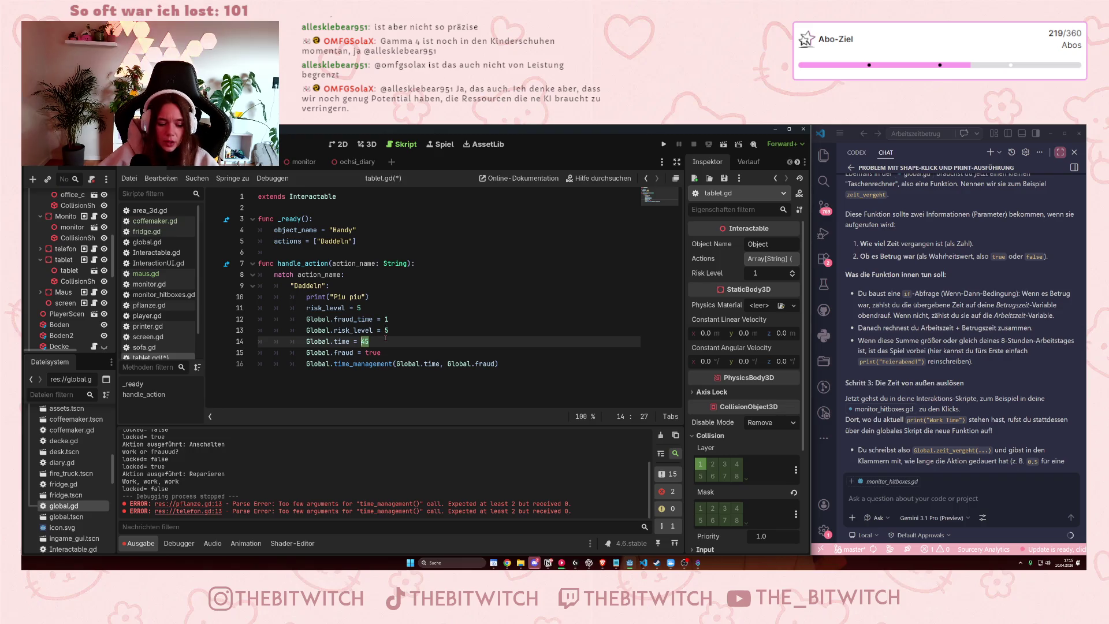
text(60)
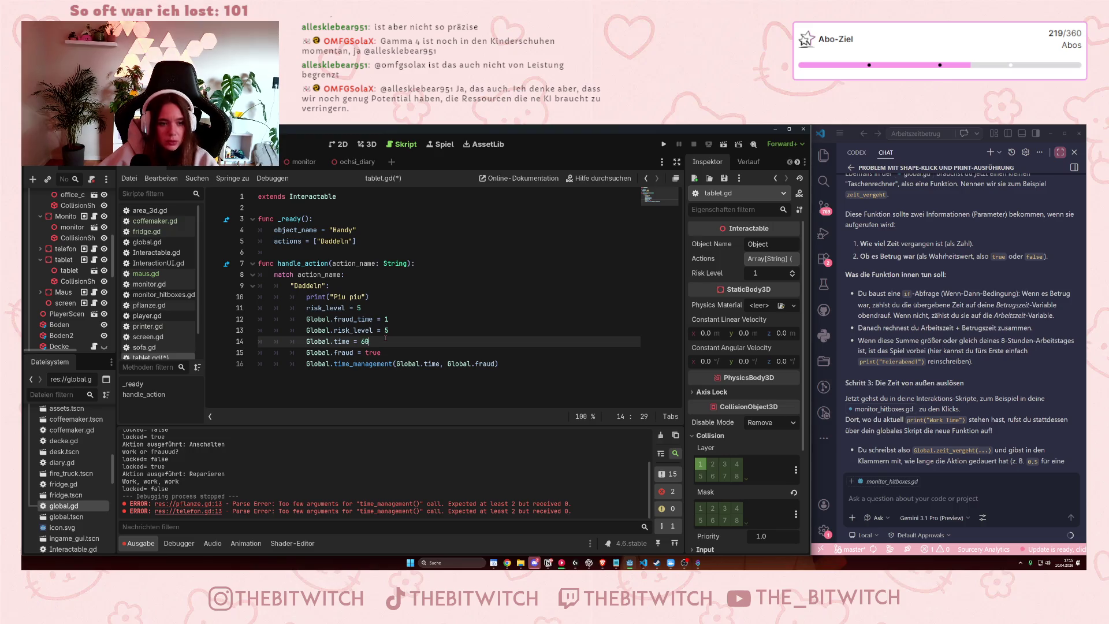
key(BackSpace)
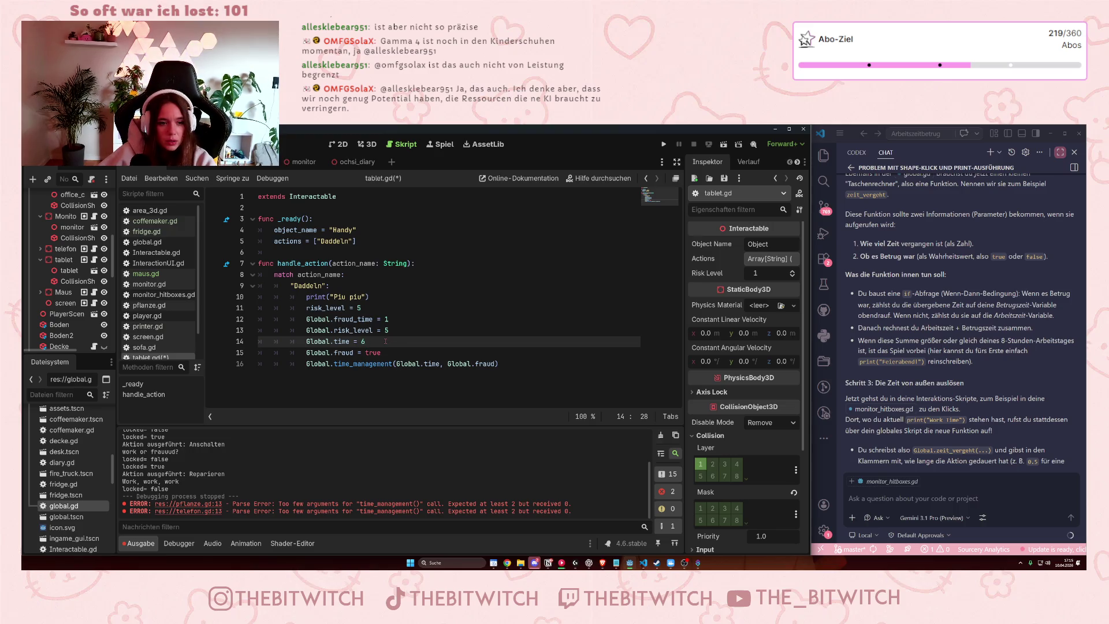
text(1)
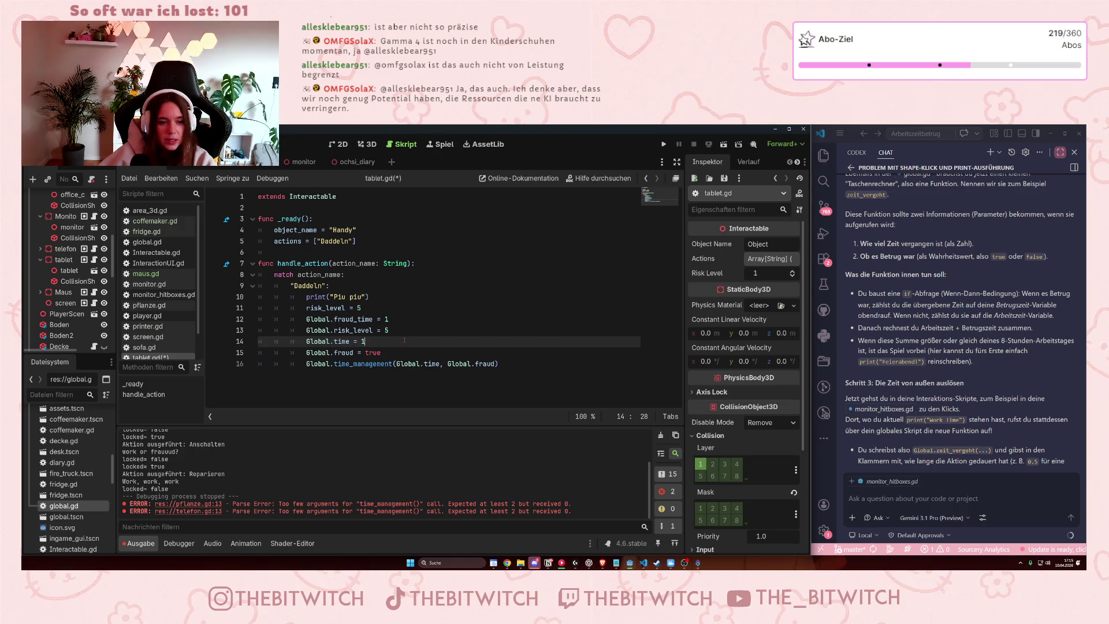
drag(398, 322, 248, 307)
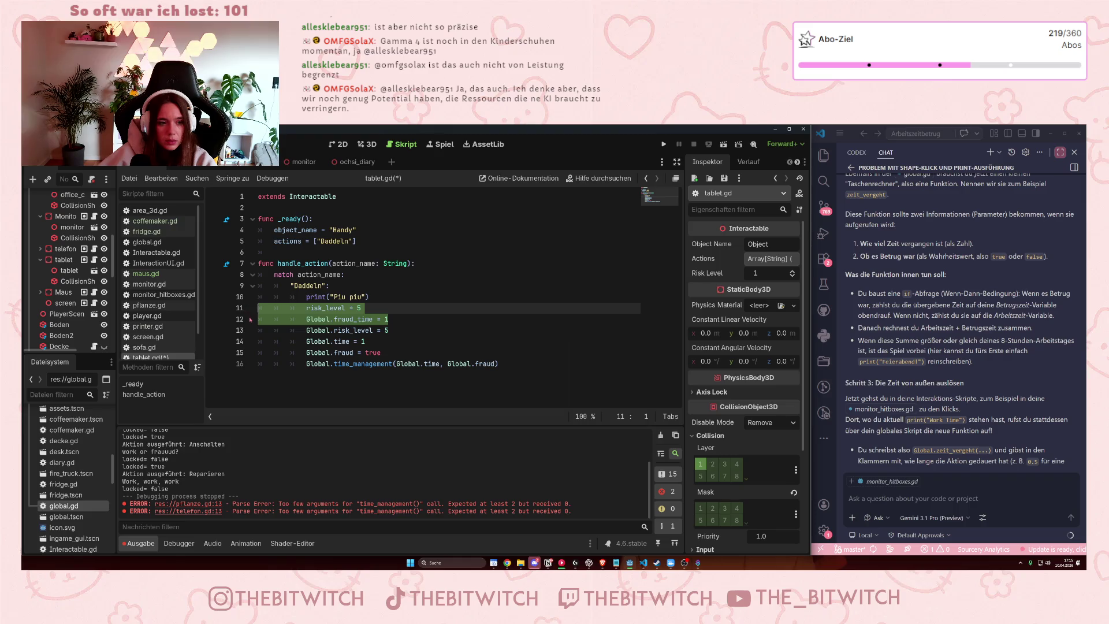
key(BackSpace)
key(BackSpace)
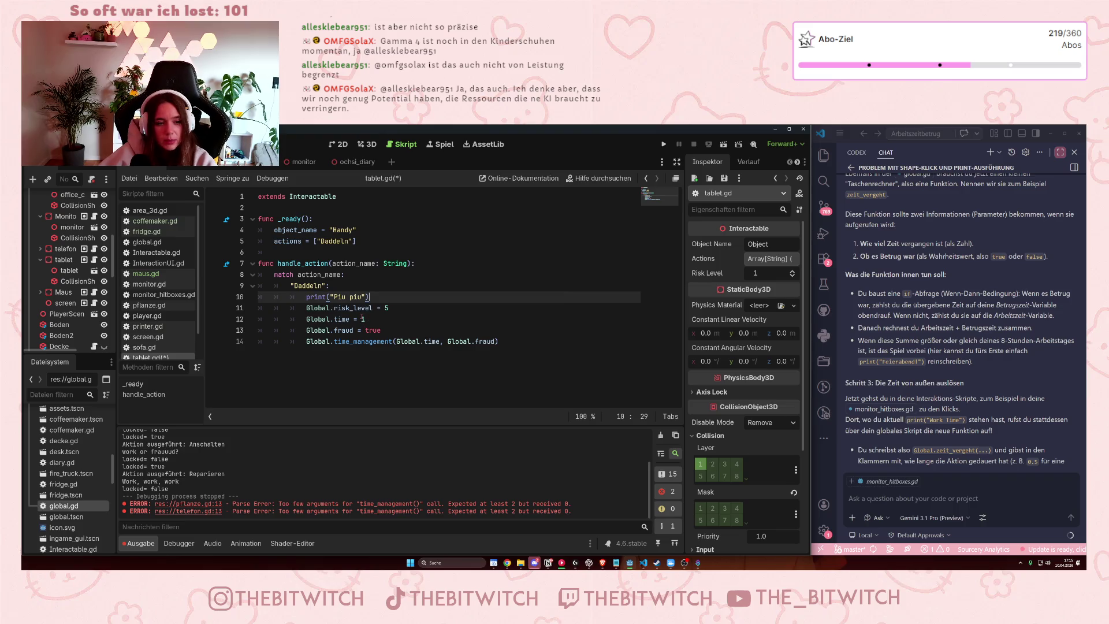
click(362, 319)
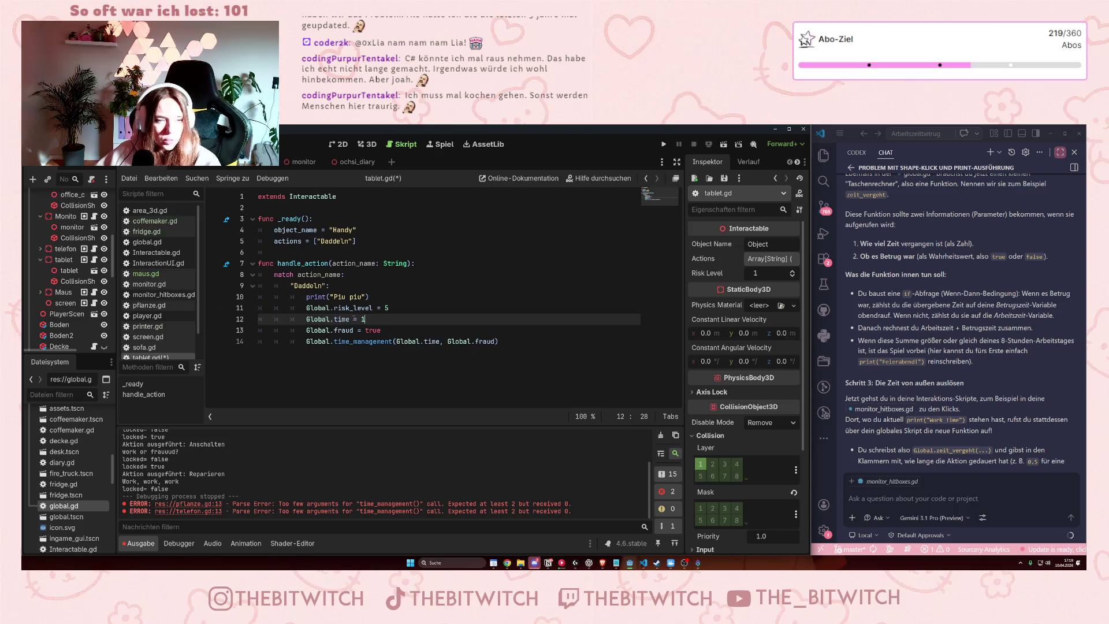
Save tablet.gd and open the telephone's script telefon.gd.
key(ctrl+s)
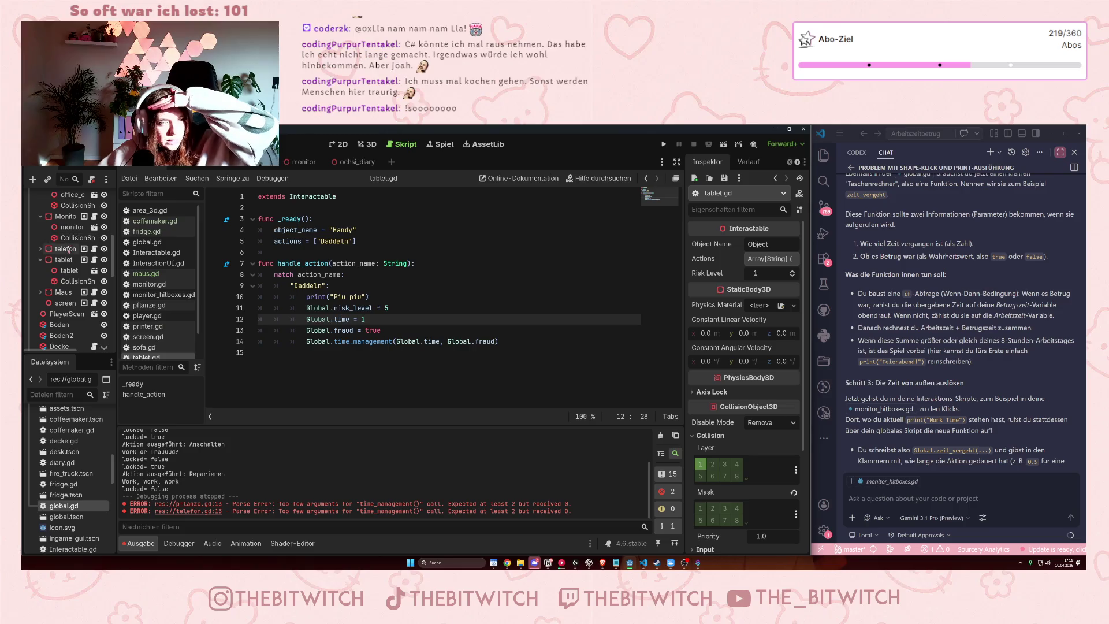
click(95, 249)
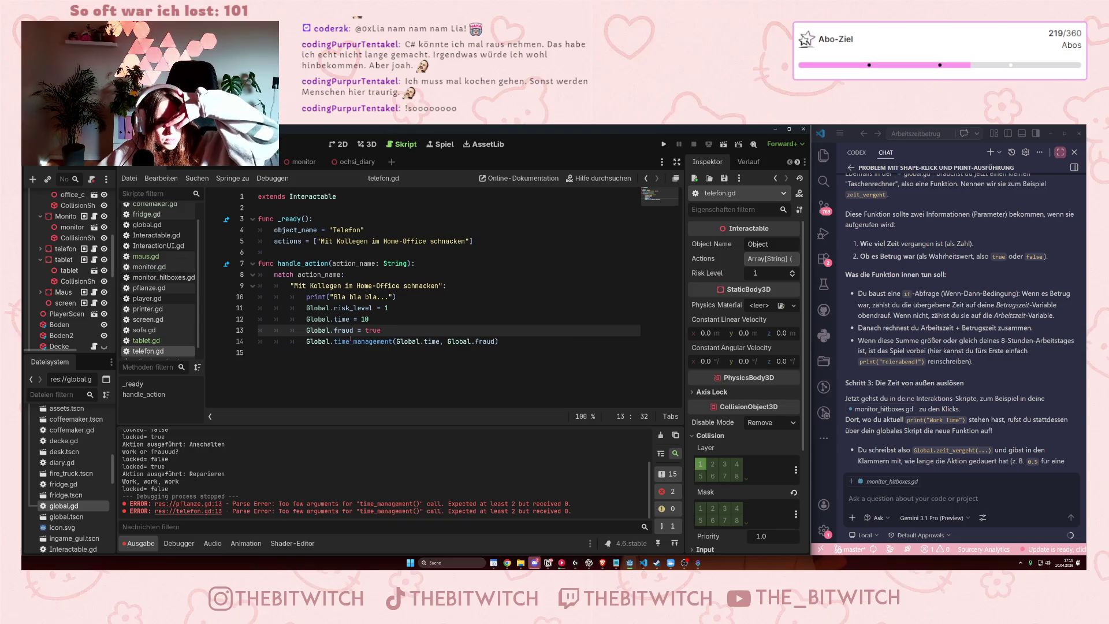
mouse_move(338, 342)
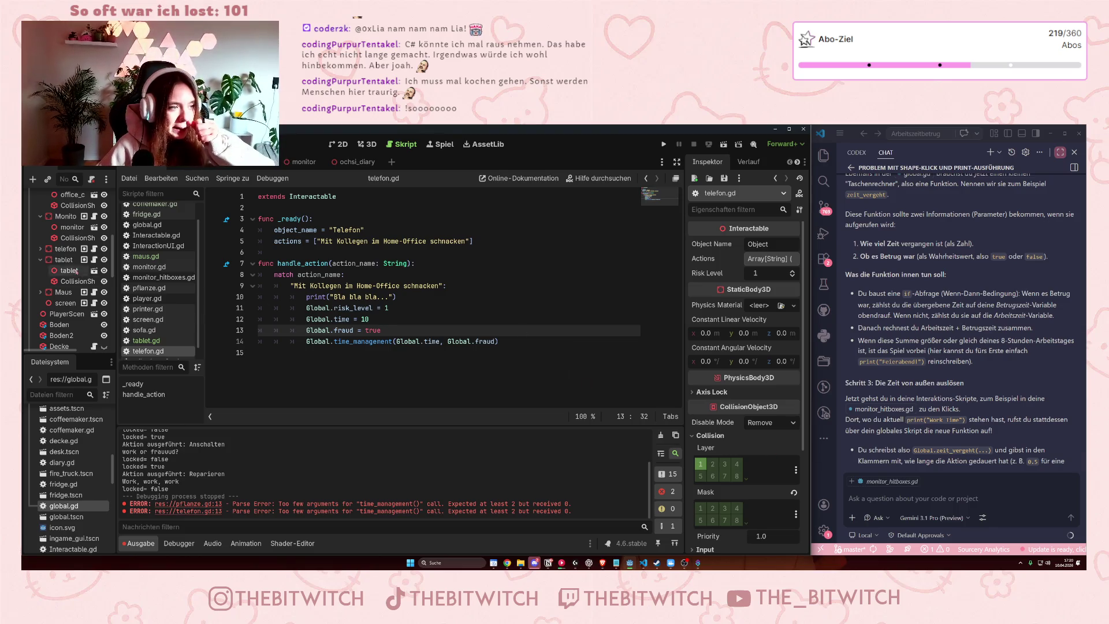
scroll(75, 272, down, 5)
scroll(61, 296, down, 4)
scroll(61, 297, up, 2)
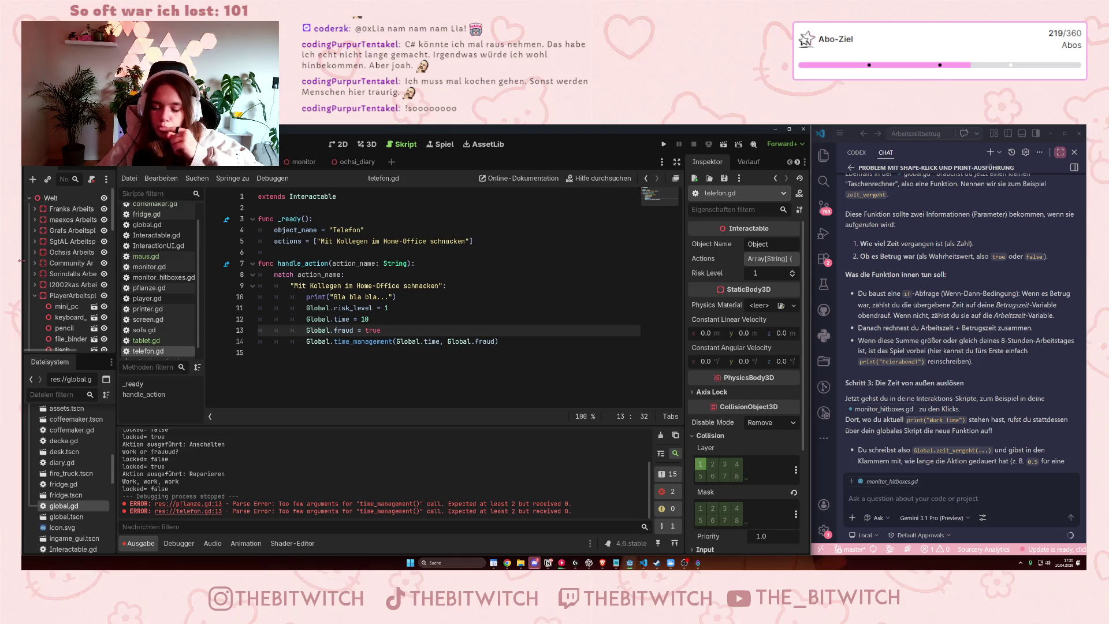
scroll(77, 263, down, 3)
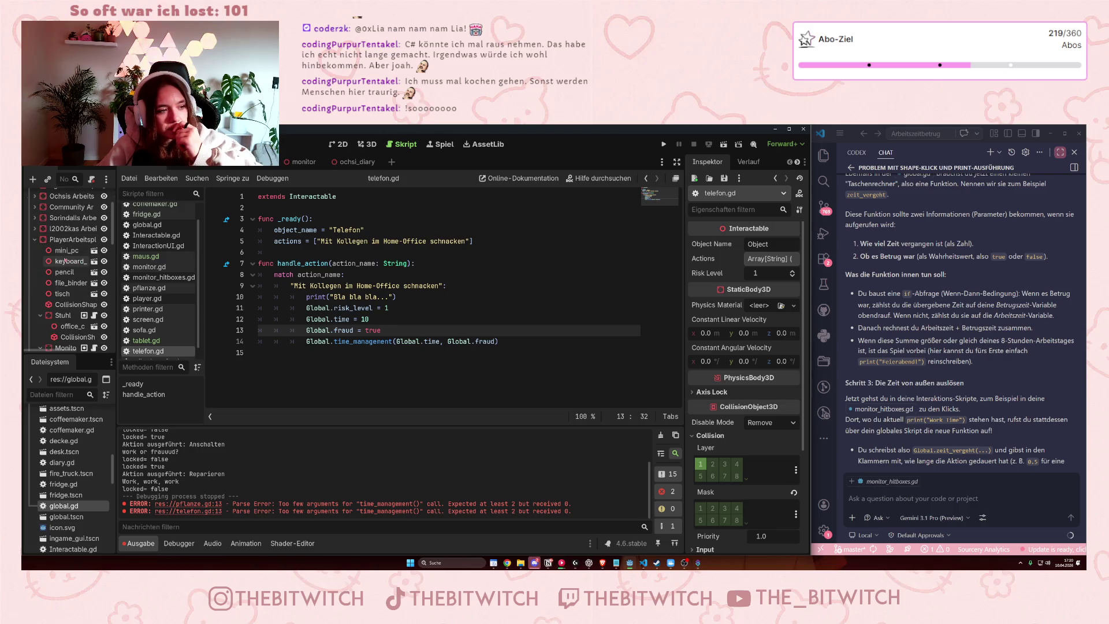
scroll(65, 261, down, 3)
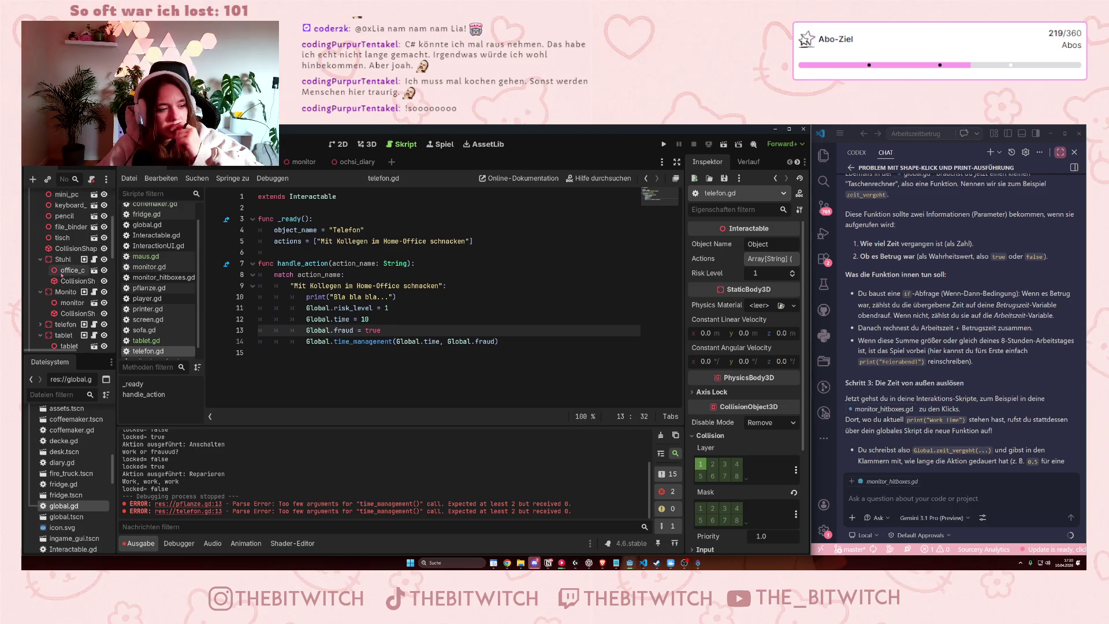
Run the game and choose Reparieren at the printer, triggering the String-plus-float error on global.gd line 15.
click(665, 145)
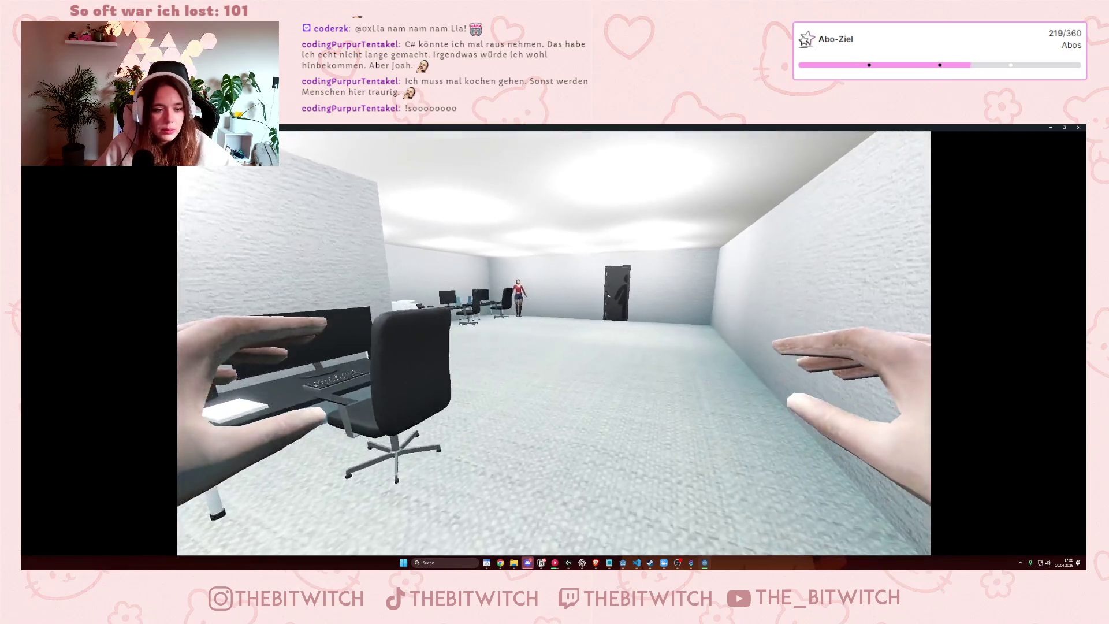
key(w)
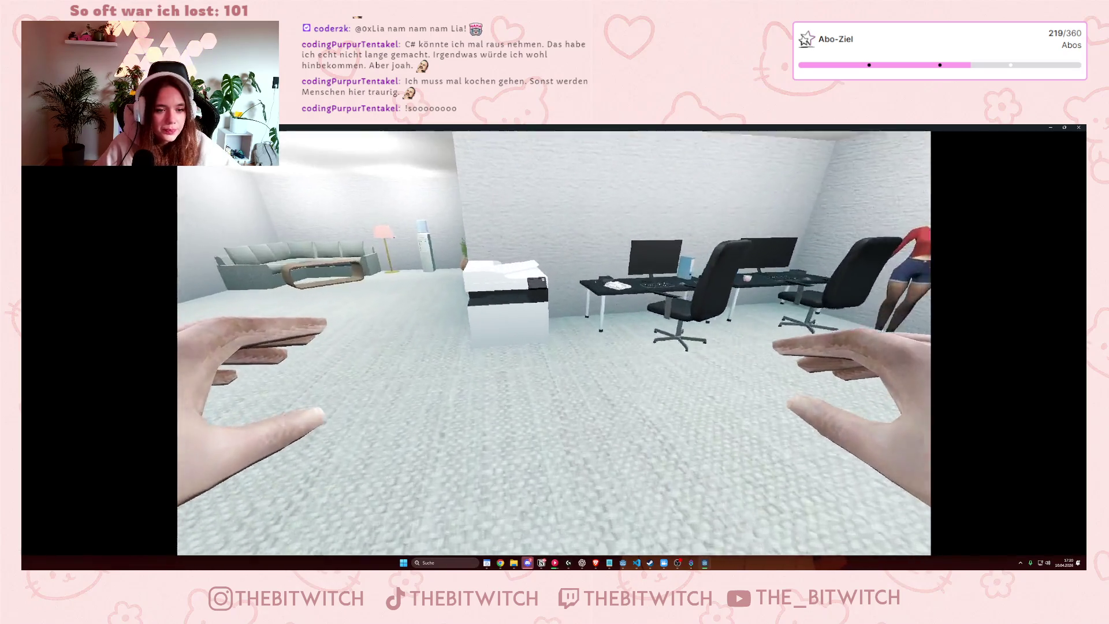
key(Escape)
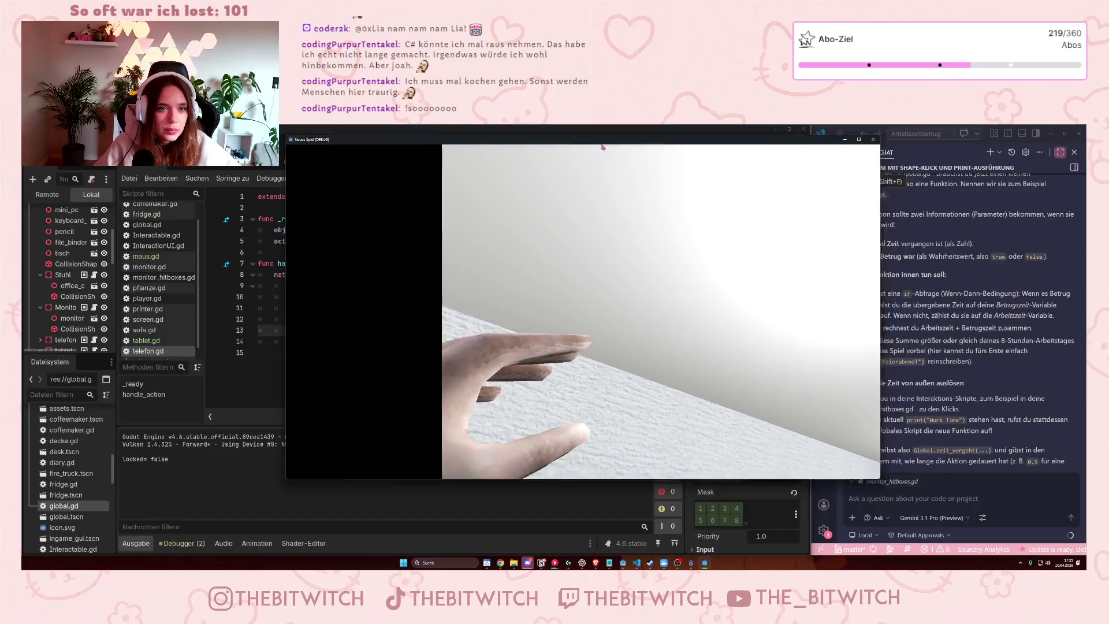
drag(601, 146, 687, 174)
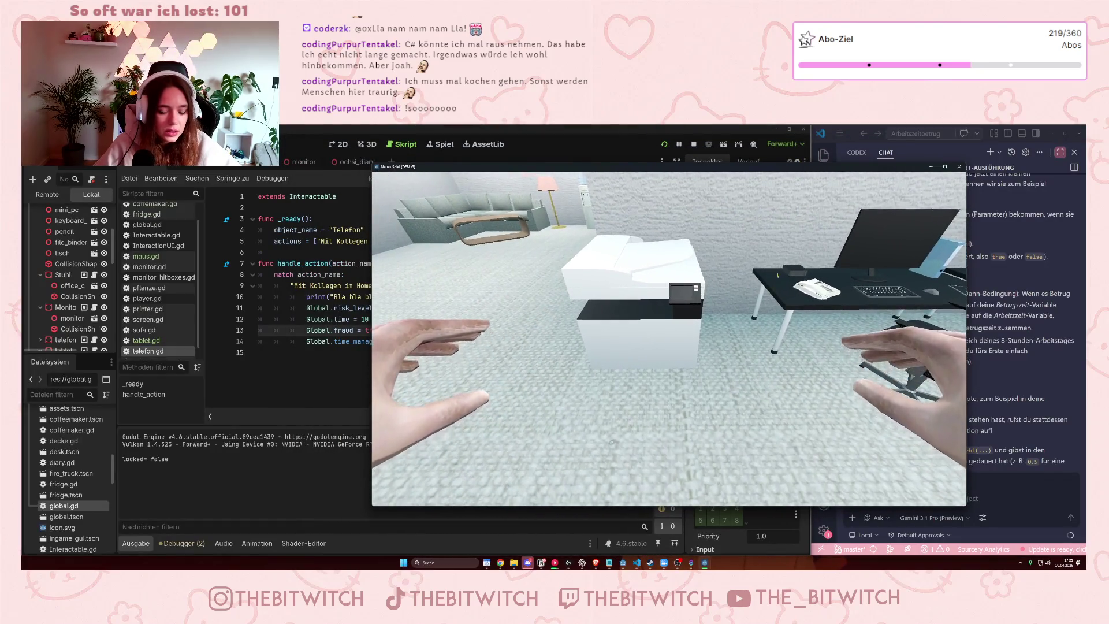
click(668, 338)
click(601, 292)
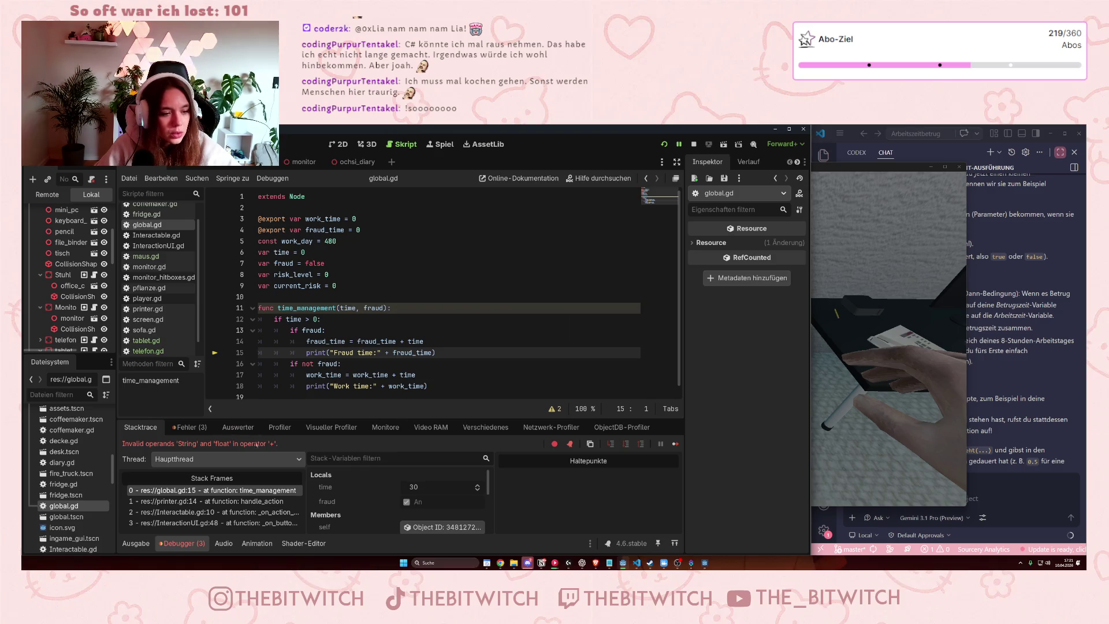
Close the game window and undo the quotes around fraud_time on the Fraud time print line.
click(390, 353)
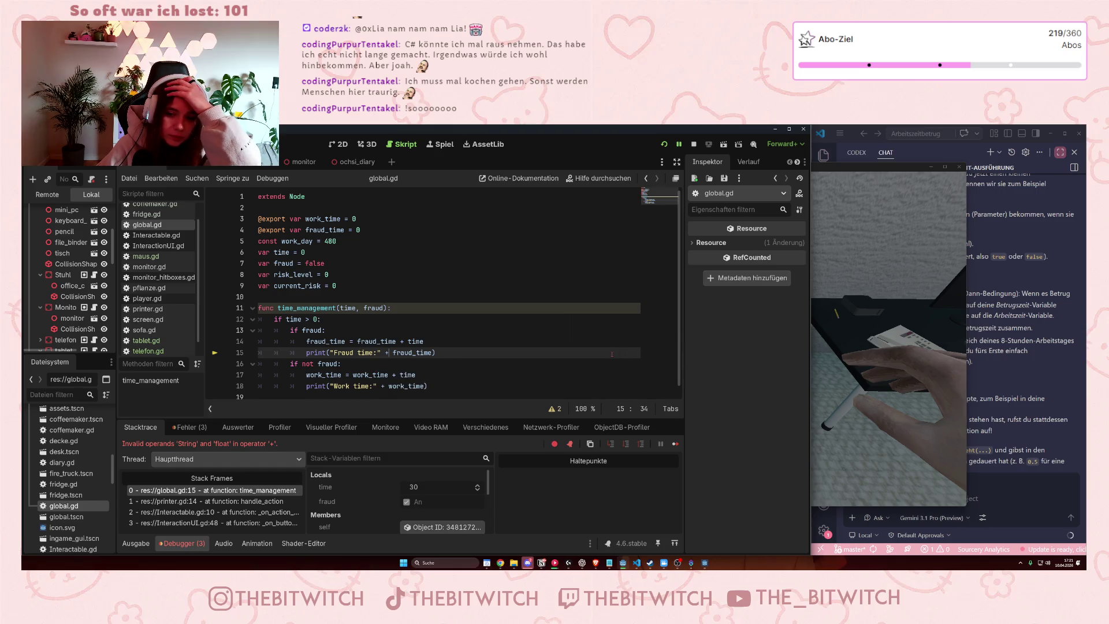
click(959, 166)
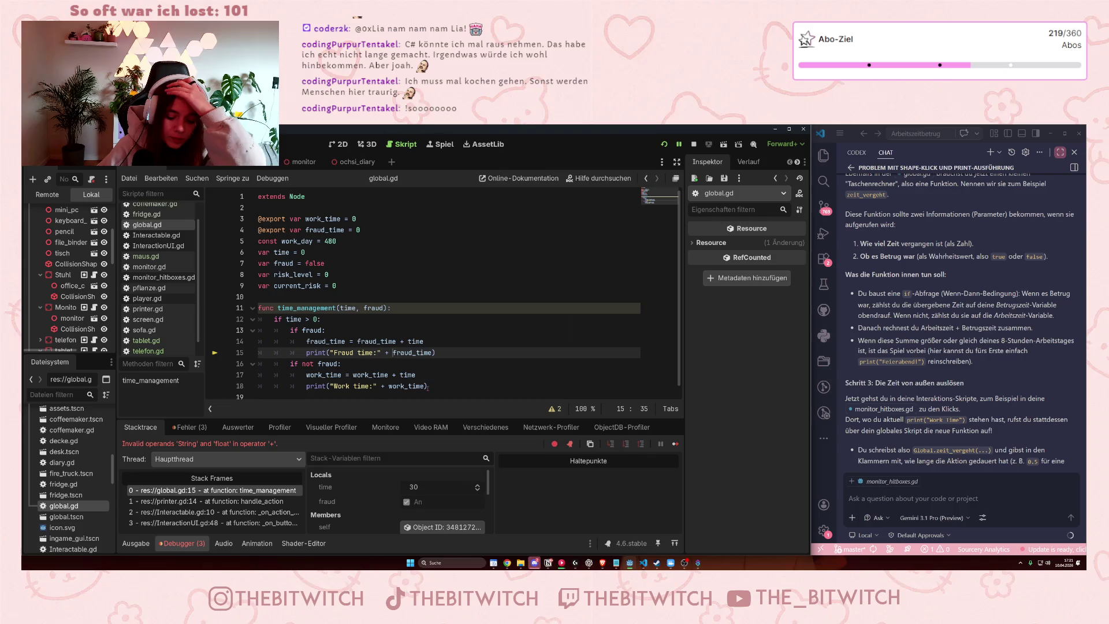
text(')
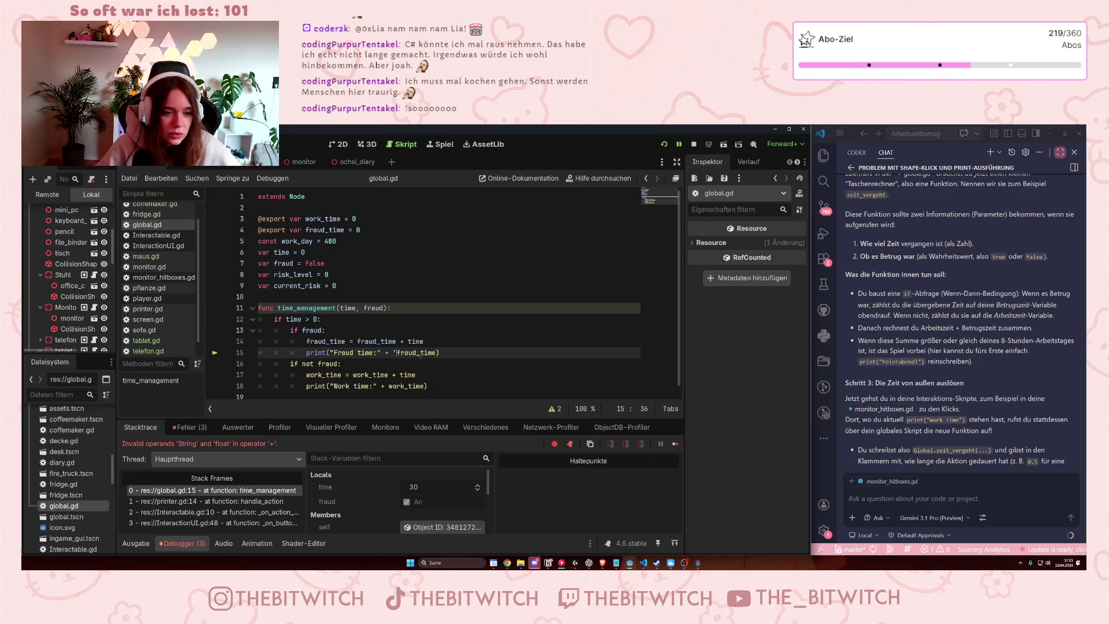
text(')
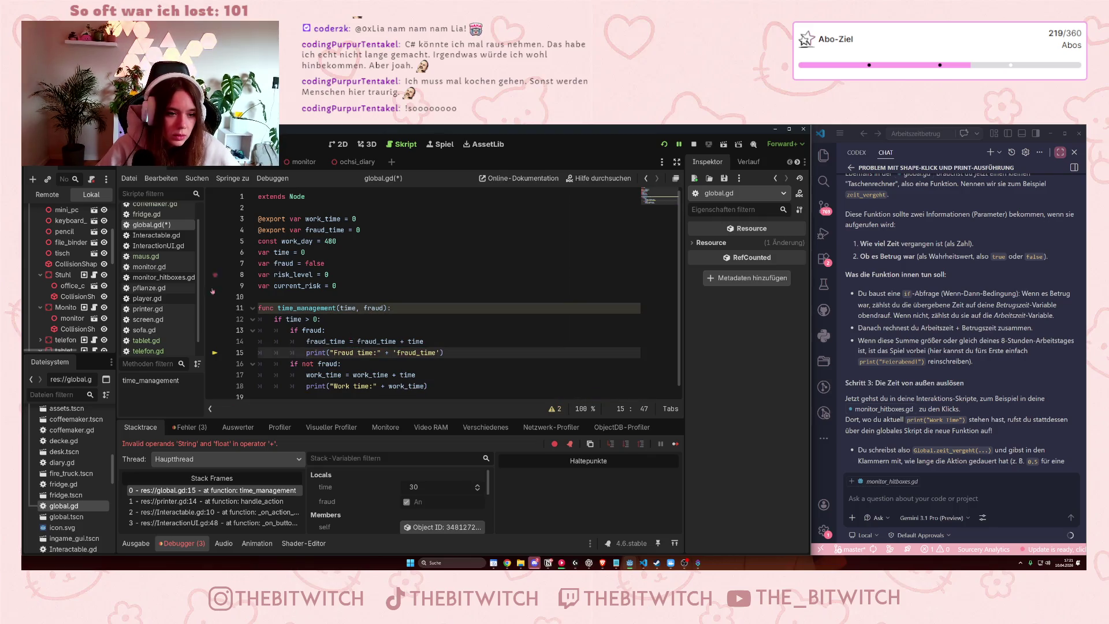
key(ctrl+z)
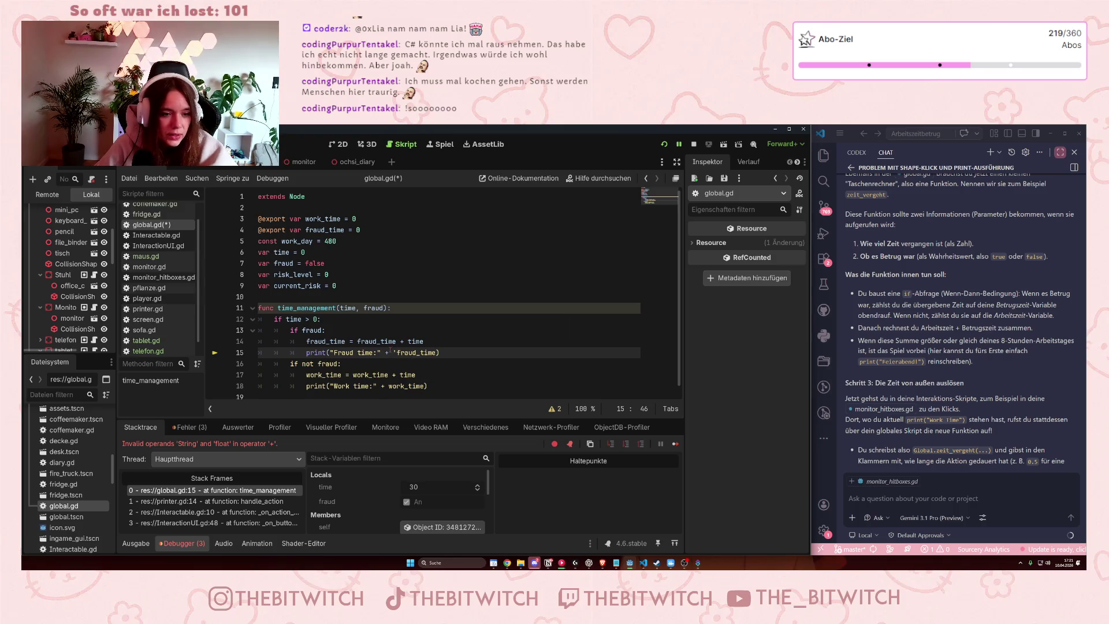
key(ctrl+z)
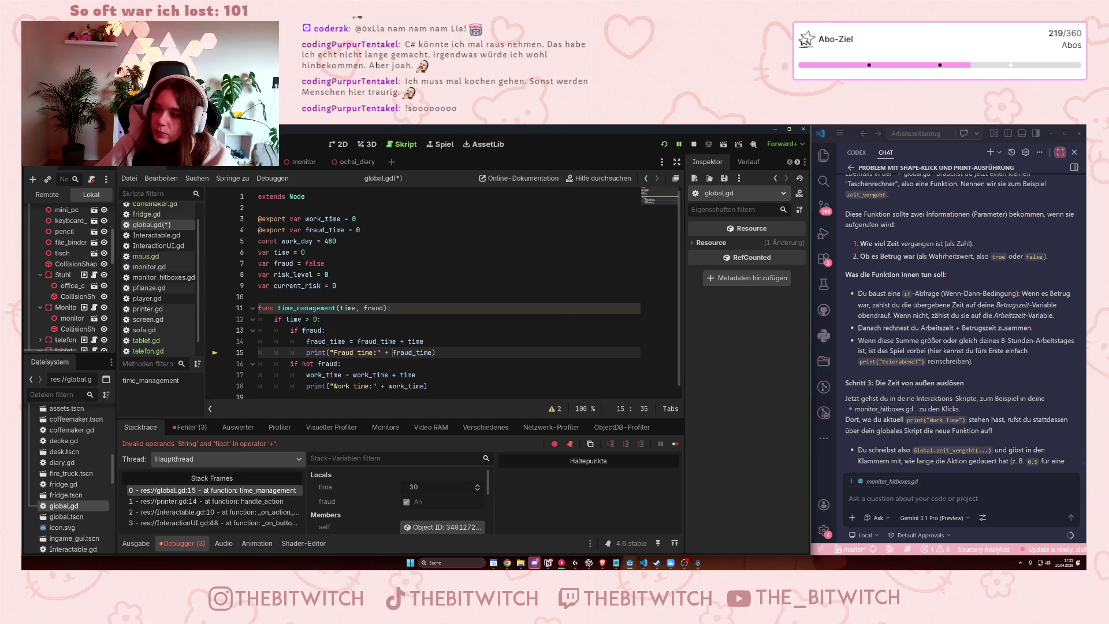
key(alt+Tab)
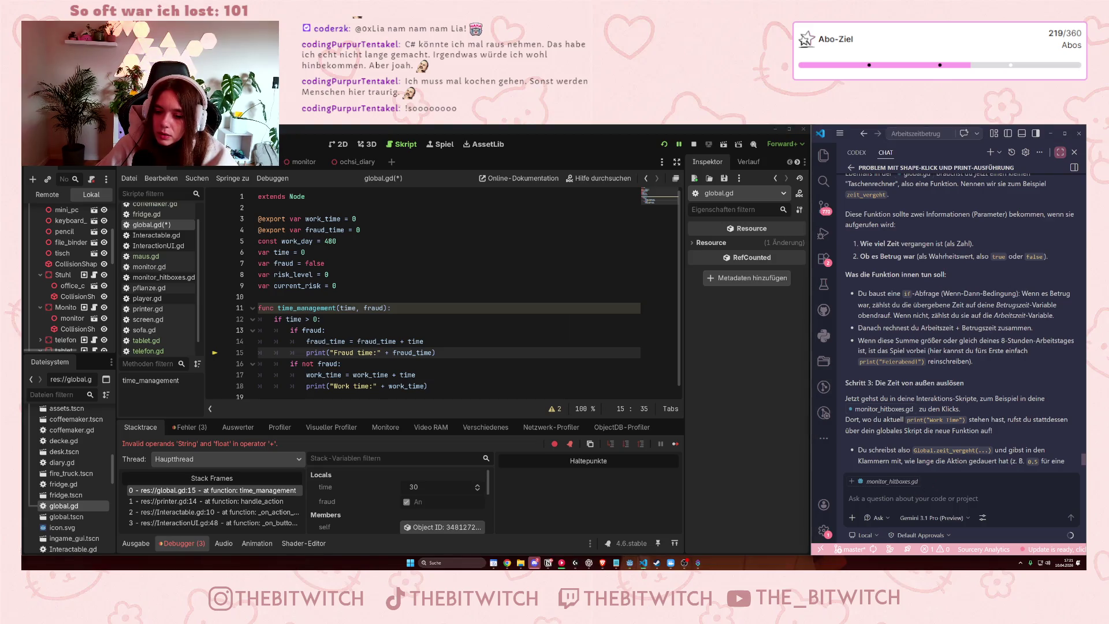
key(alt+Tab)
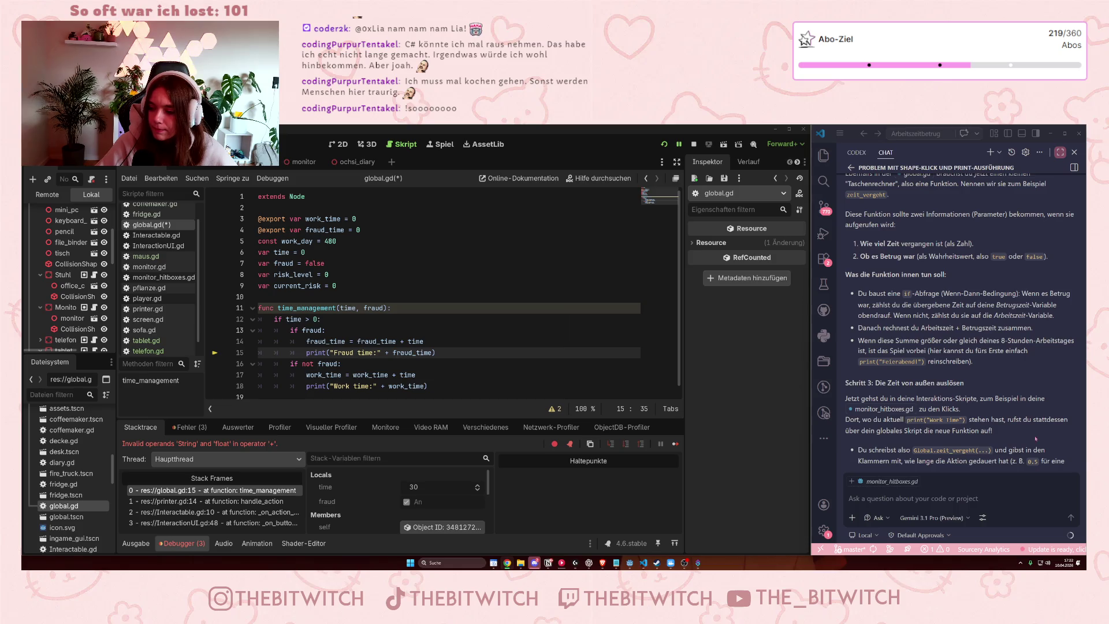
Wrap fraud_time in str() on line 15.
text(szt()
key(BackSpace)
key(BackSpace)
key(BackSpace)
text(str()
key(ctrl+Right)
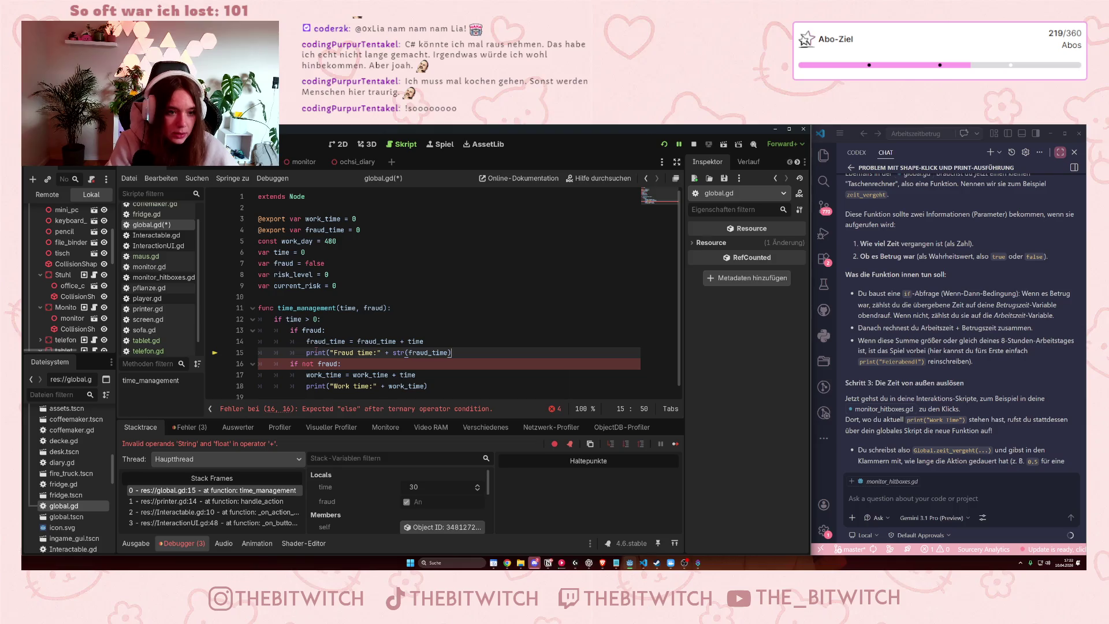
text())
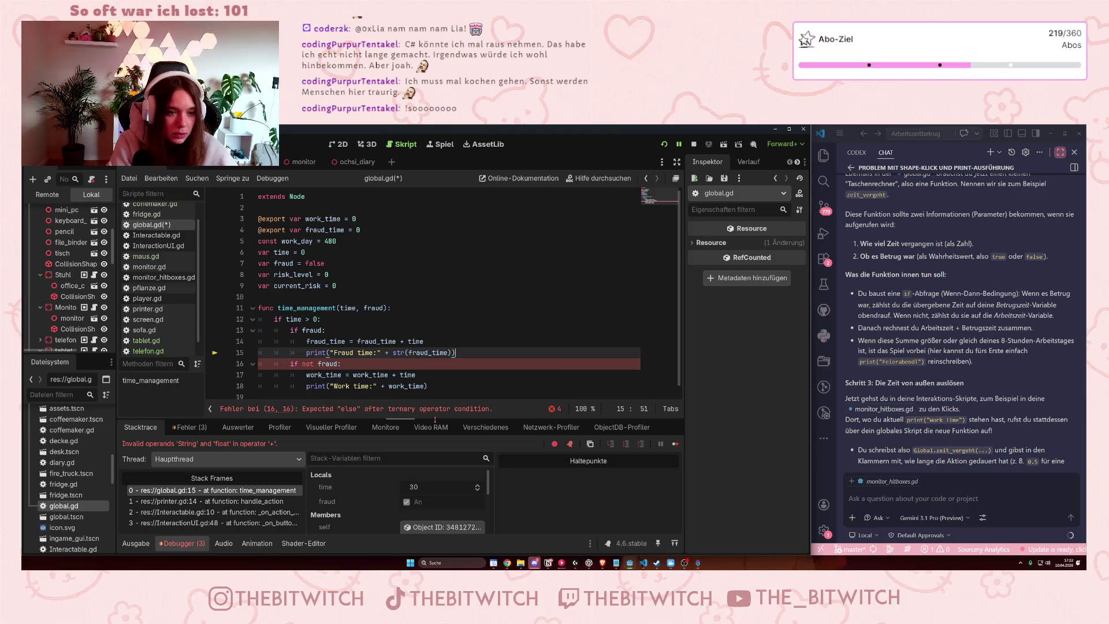
Wrap work_time in str() on line 18 and save global.gd.
click(394, 352)
click(388, 385)
text(str()
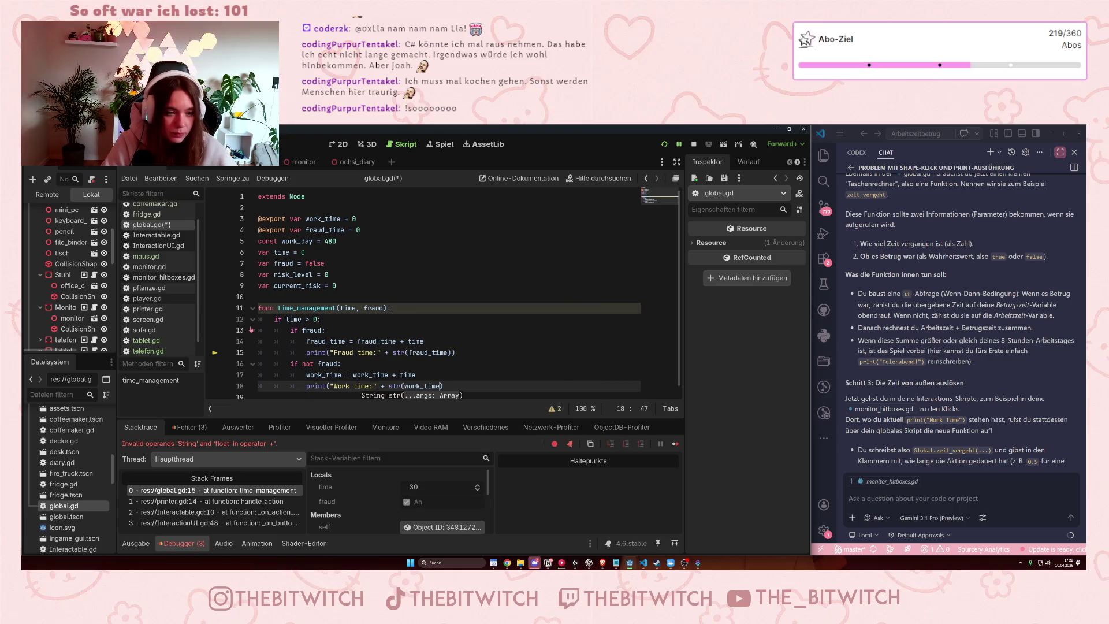
key(End)
text())
scroll(383, 312, down, 1)
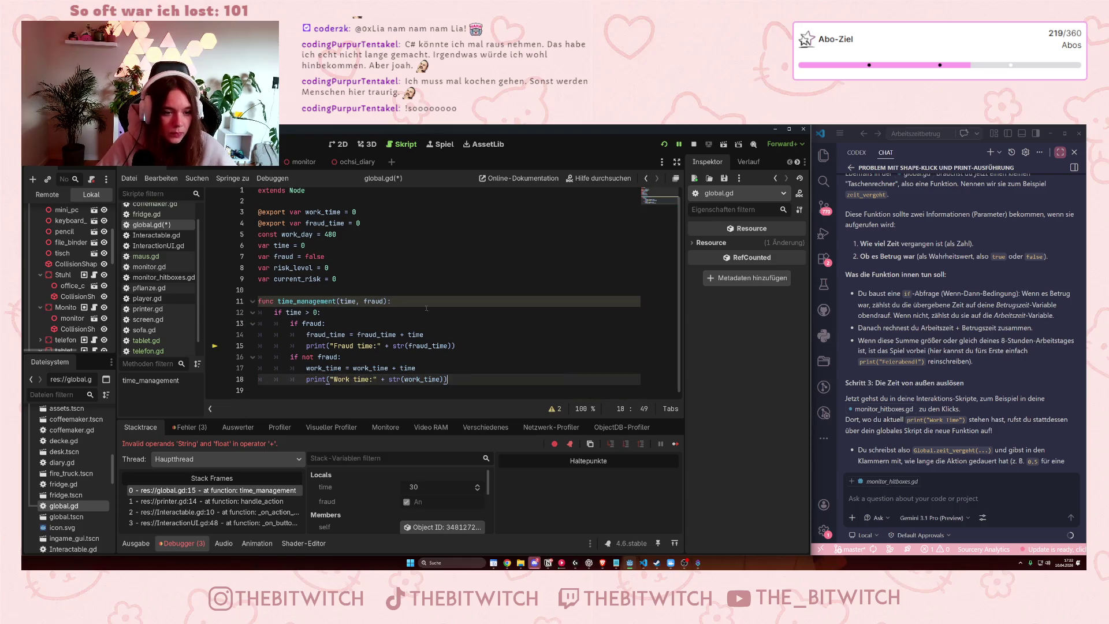
click(383, 323)
key(ctrl+s)
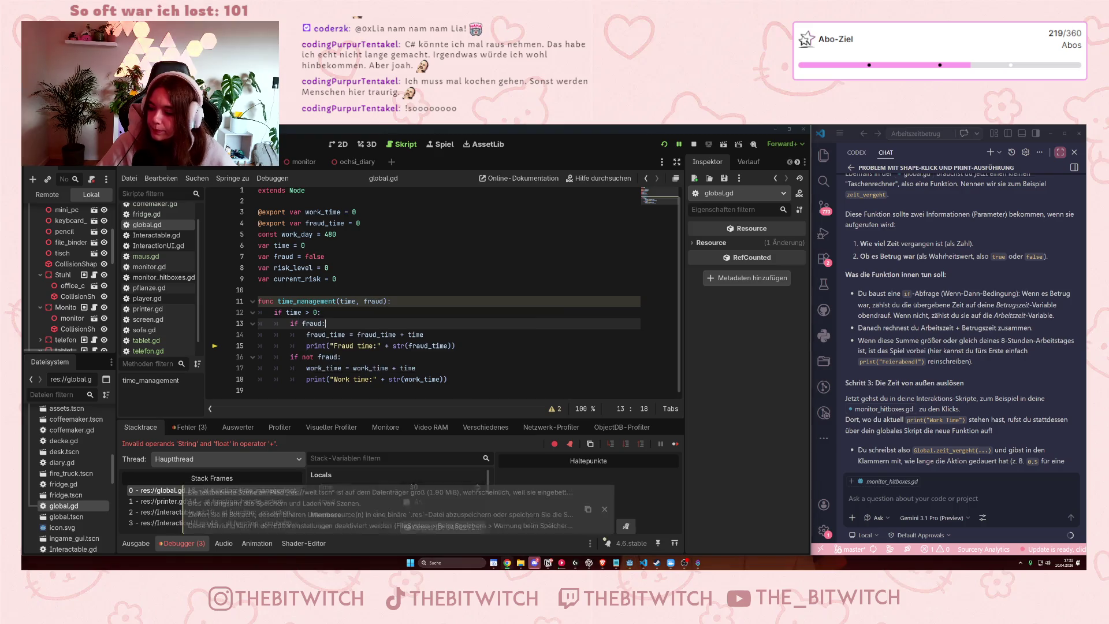
Open the Fehler list in the debugger and jump to the time_management operand error.
click(344, 269)
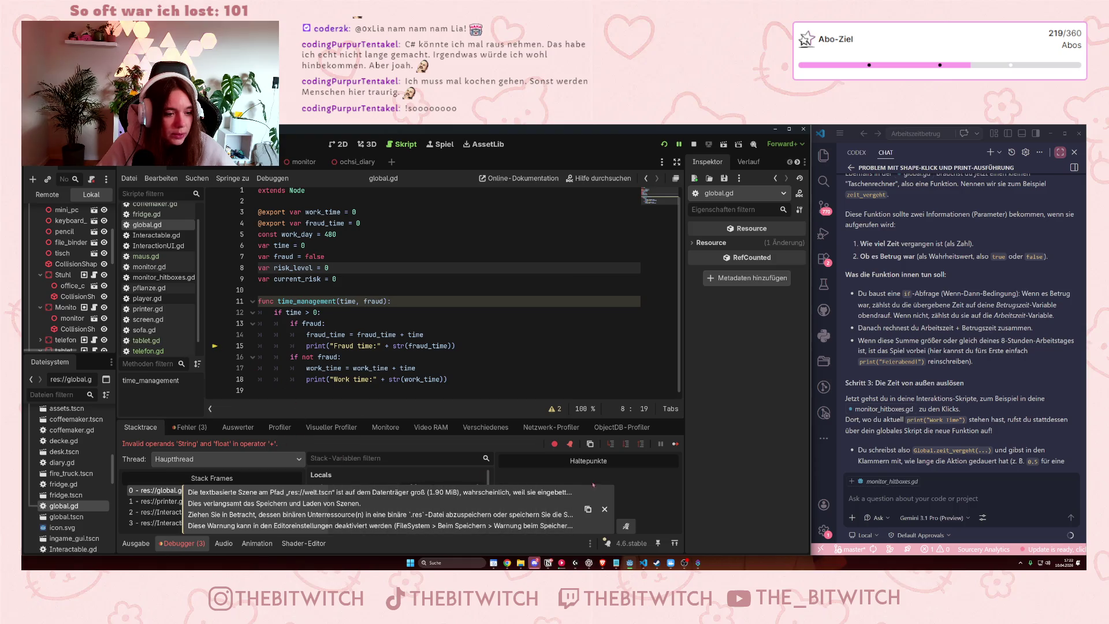
click(188, 427)
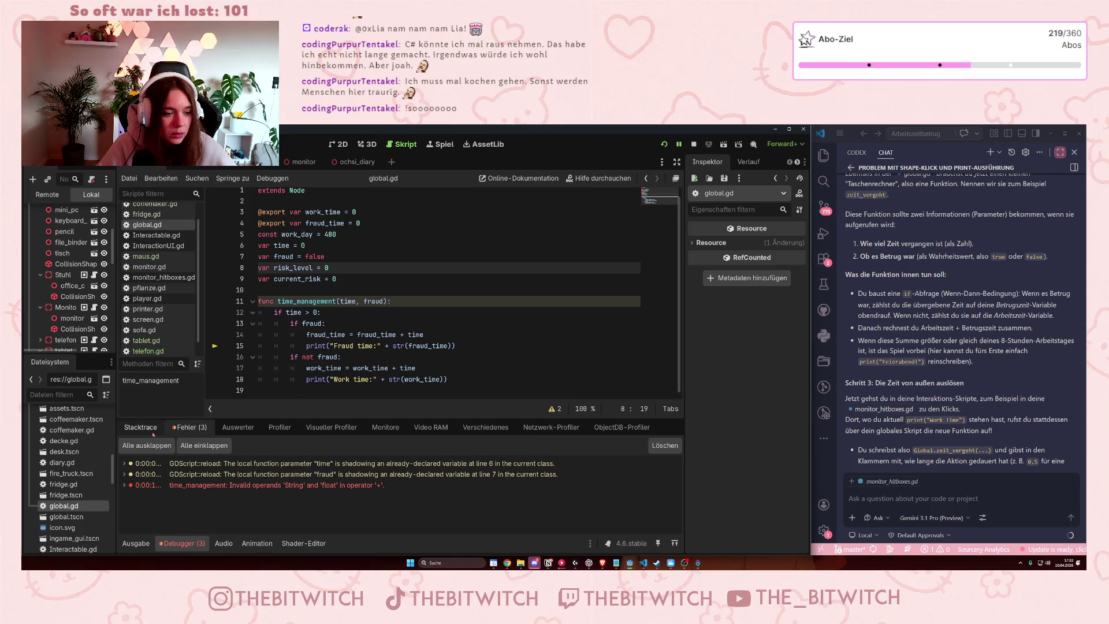
click(173, 485)
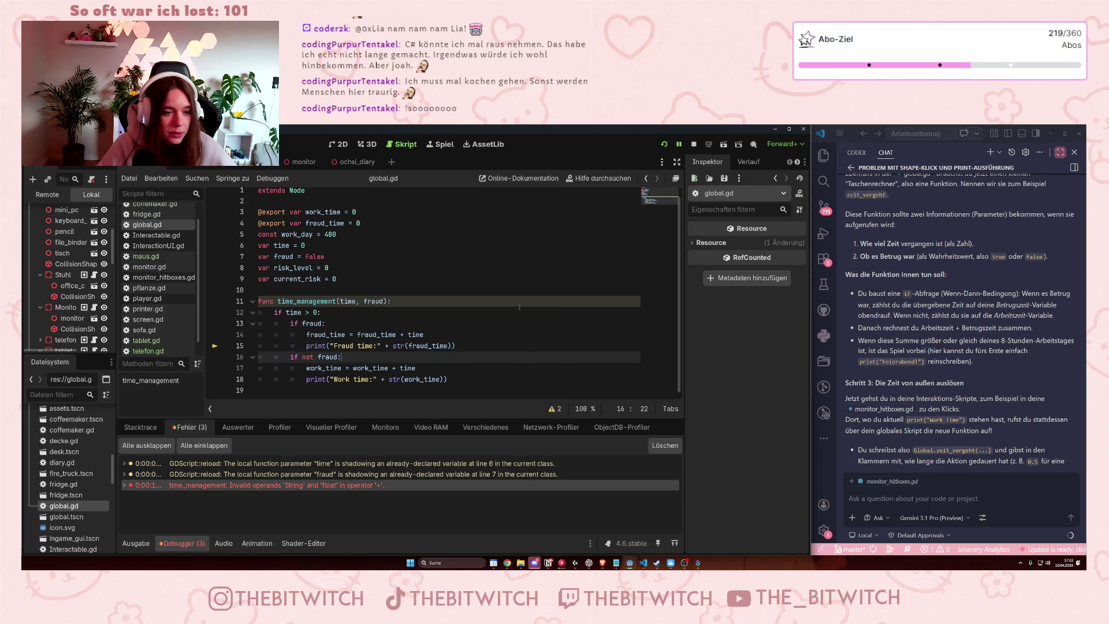
Stop the running game and relaunch it with F5.
click(694, 144)
click(339, 368)
key(F5)
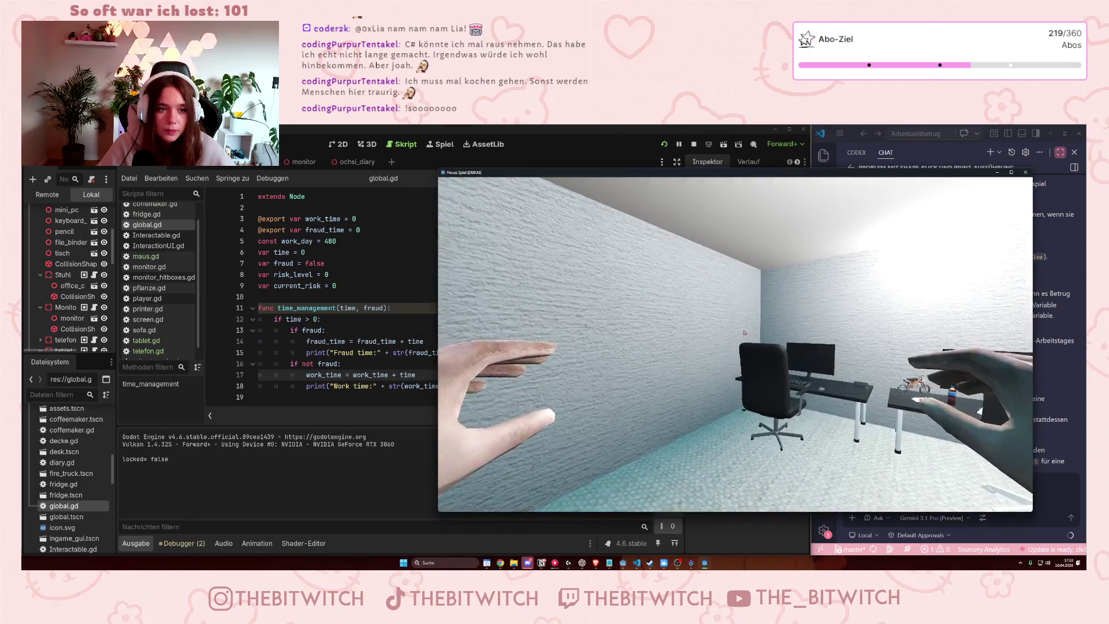
Walk to the printer, choose Reparieren, and select the logged Fraud time 38.8439393939392.
click(744, 333)
click(735, 345)
key(w)
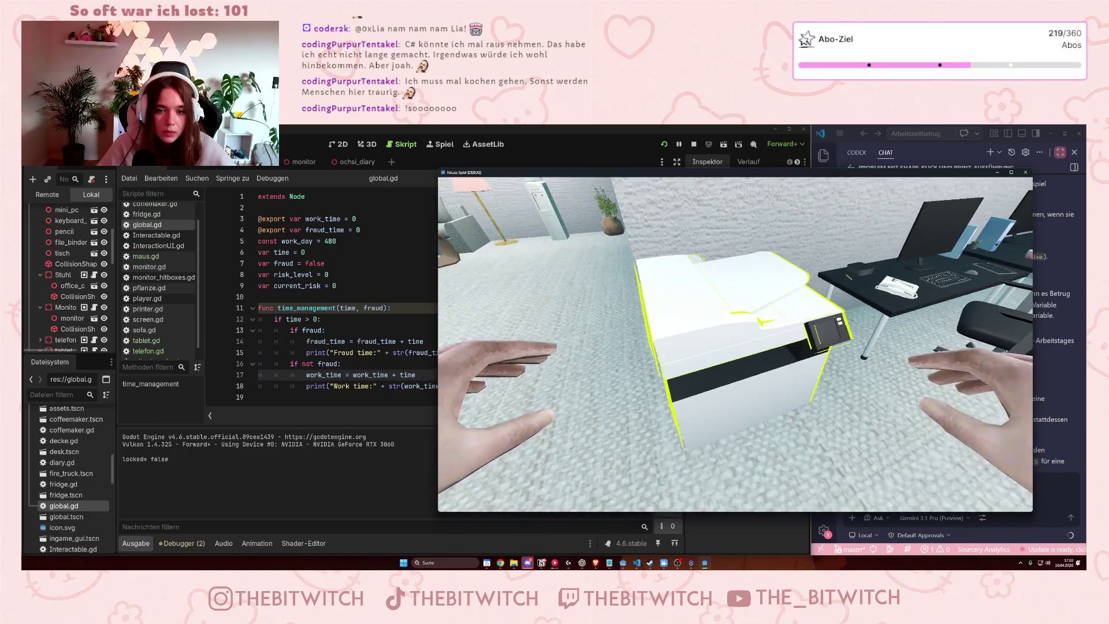
click(735, 345)
click(685, 290)
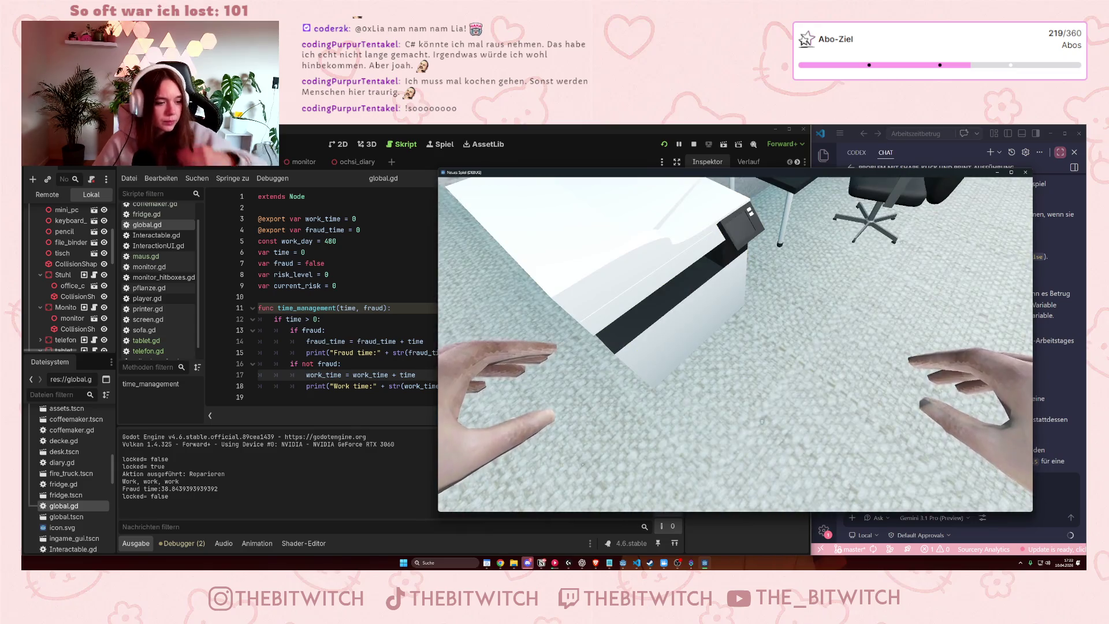
key(w)
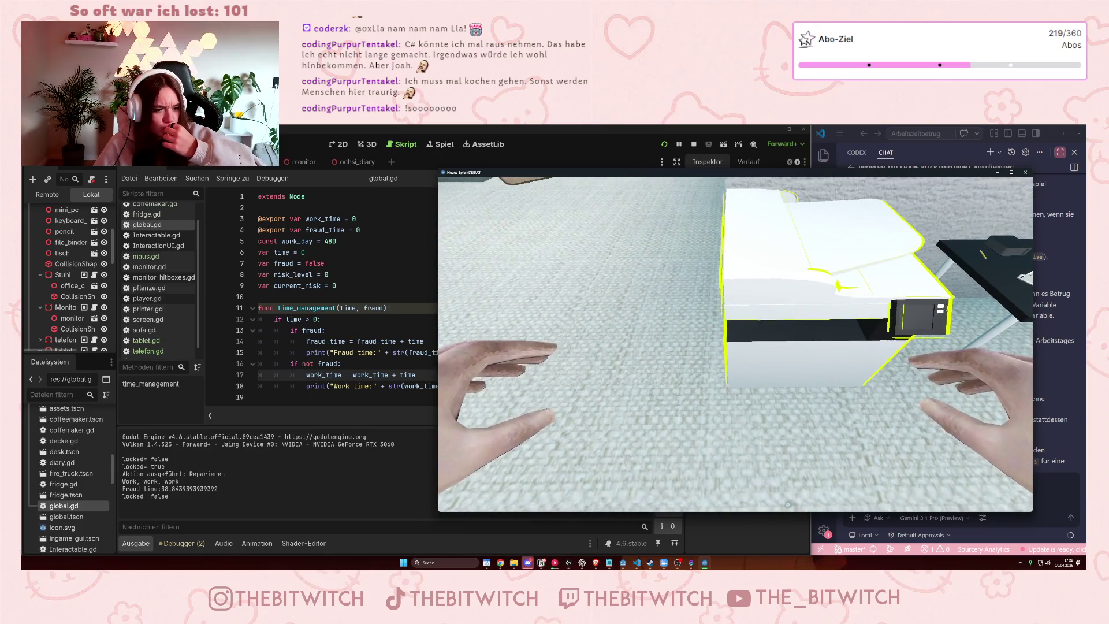
key(s)
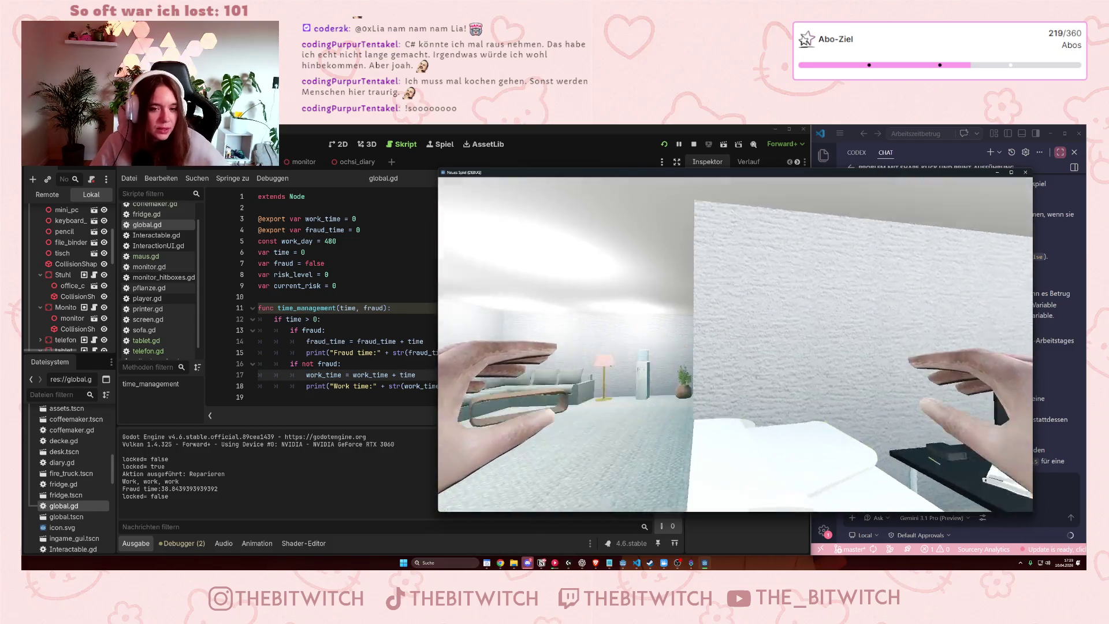
drag(162, 489, 223, 488)
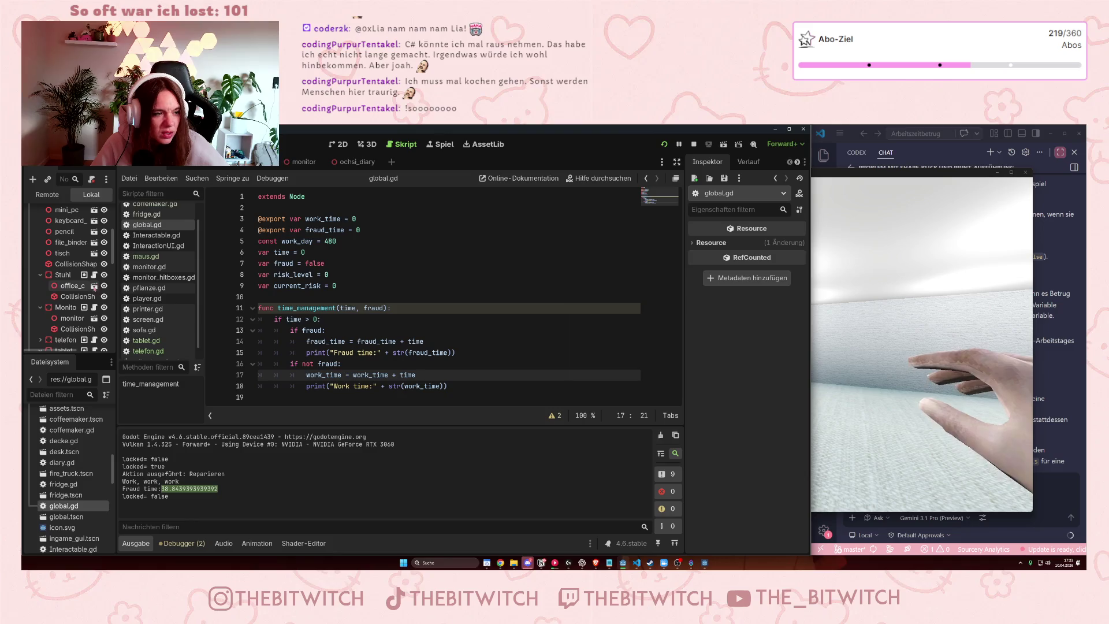
Open printer.gd from the Printer node's script icon in the Scene dock.
scroll(67, 309, down, 3)
scroll(72, 309, up, 3)
scroll(72, 309, down, 3)
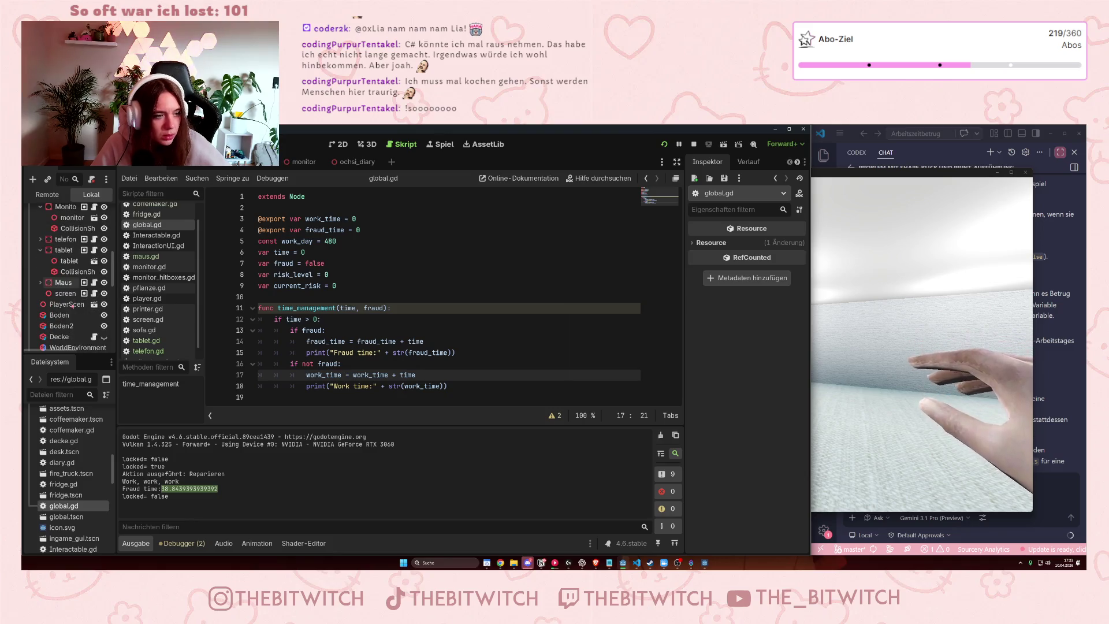
scroll(75, 310, up, 3)
scroll(78, 310, down, 3)
scroll(77, 309, down, 5)
click(84, 250)
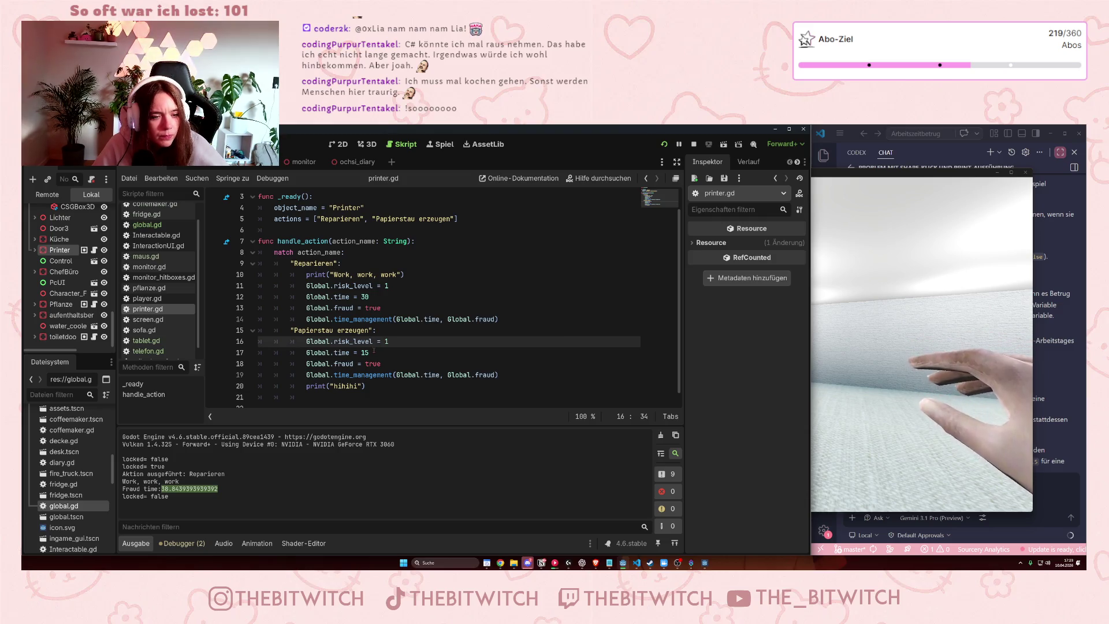
click(175, 497)
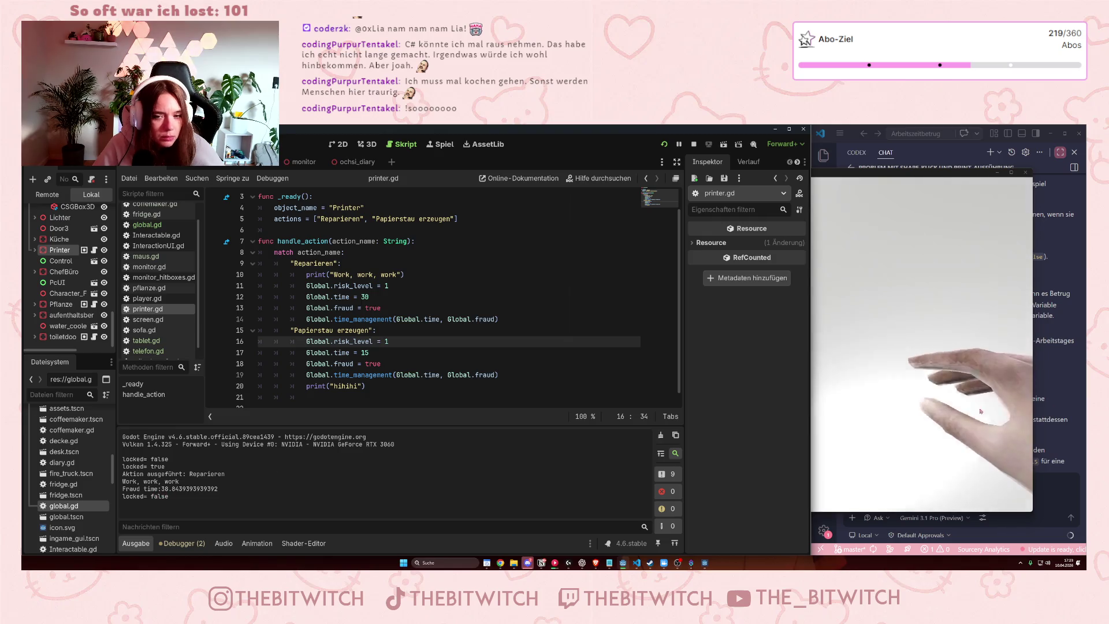
Walk to the desk phone, choose 'Mit Kollegen im Home-Office schnacken', then stop the game.
key(w)
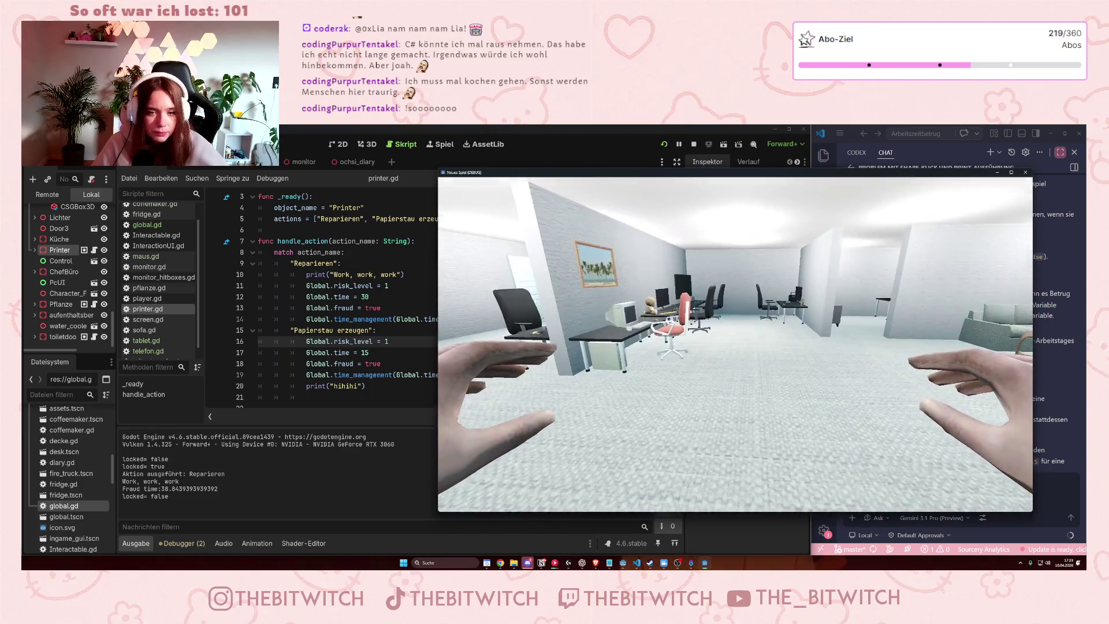
key(w)
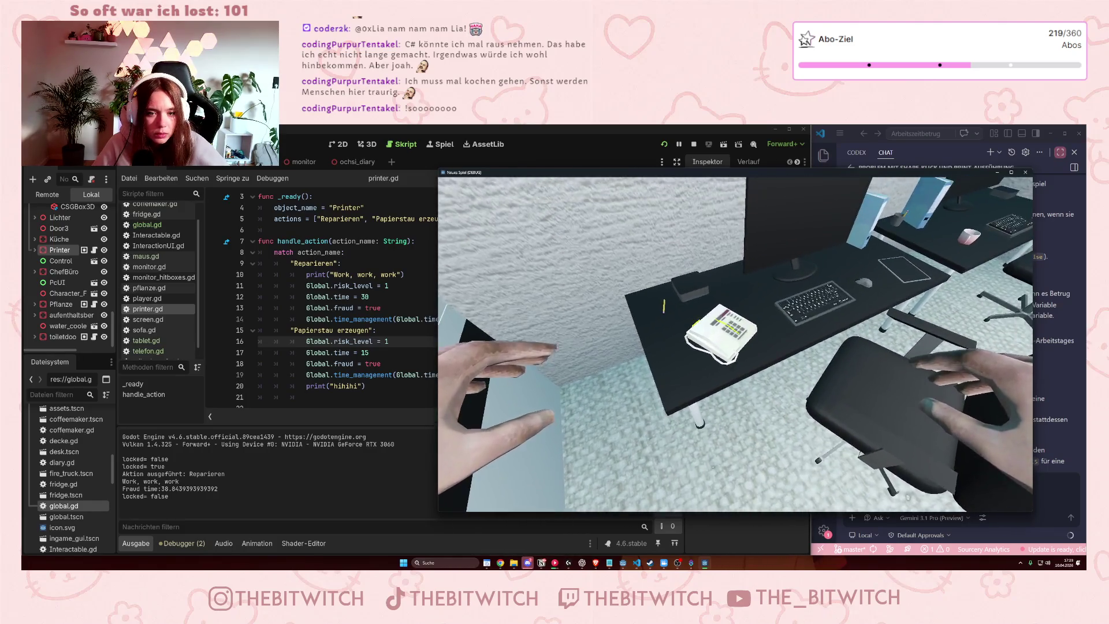
key(e)
click(765, 294)
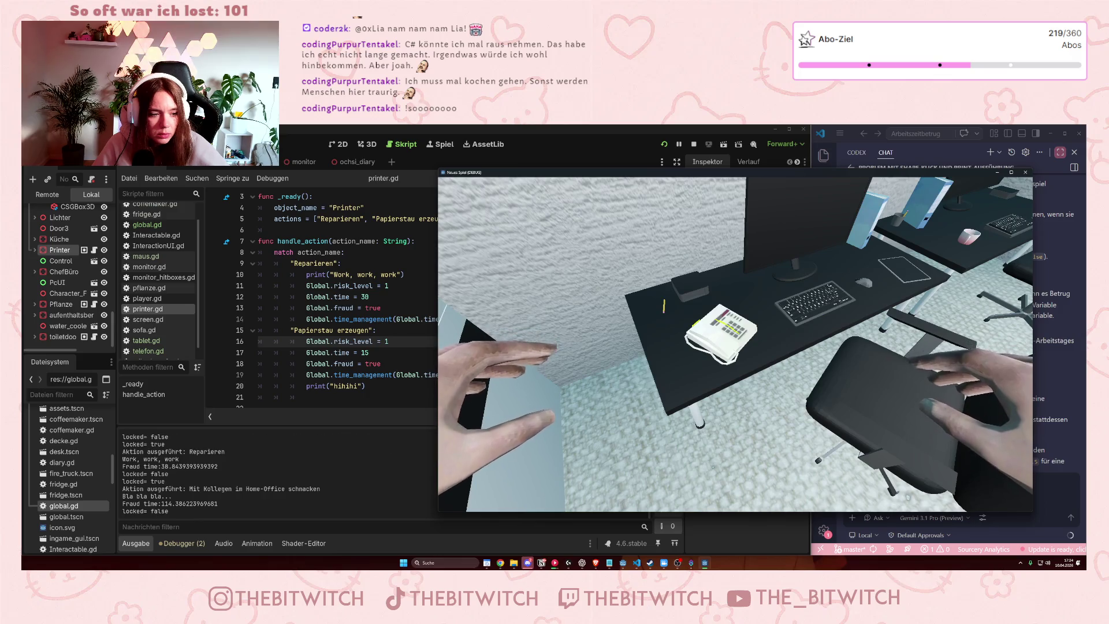
key(a)
key(a)
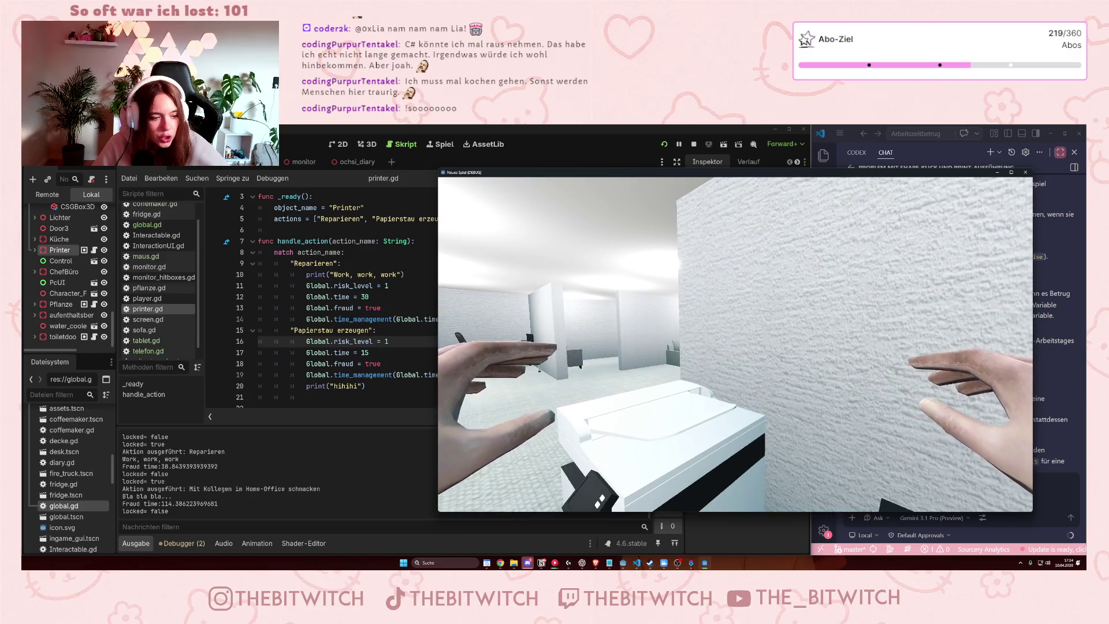
mouse_move(1020, 186)
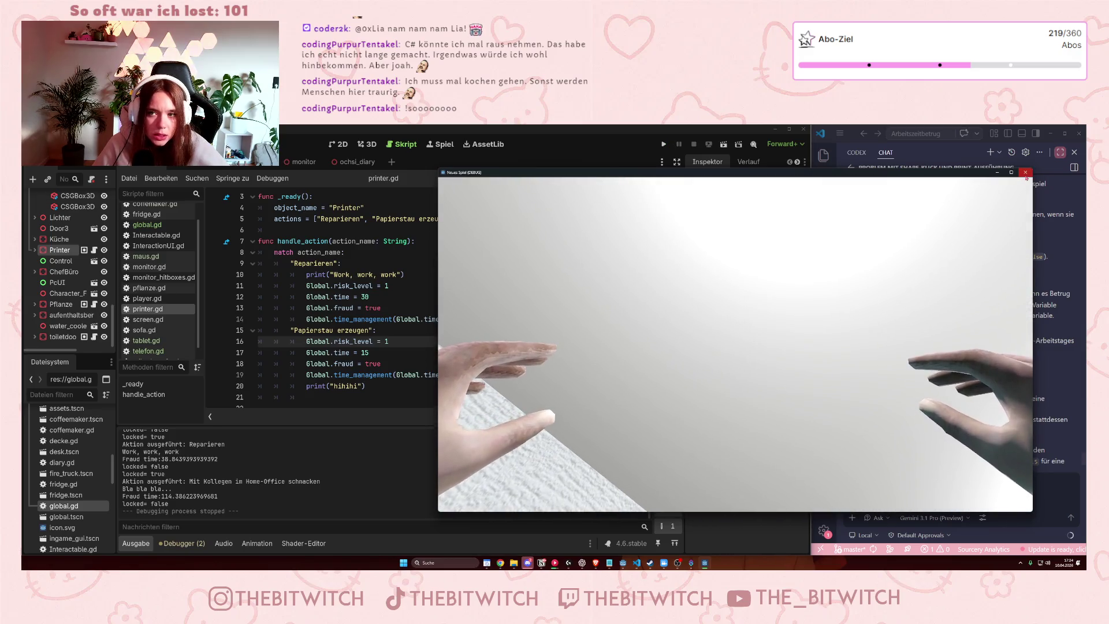
click(1025, 172)
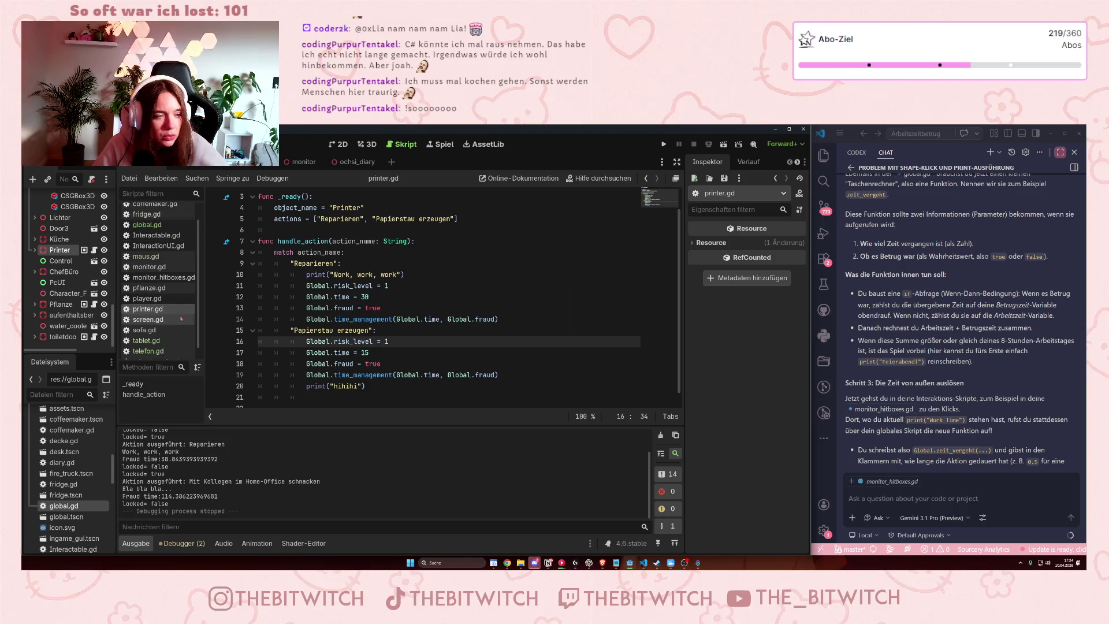
Open tablet.gd, then telefon.gd, and mark the Fraud time value in the Output log.
scroll(178, 323, down, 1)
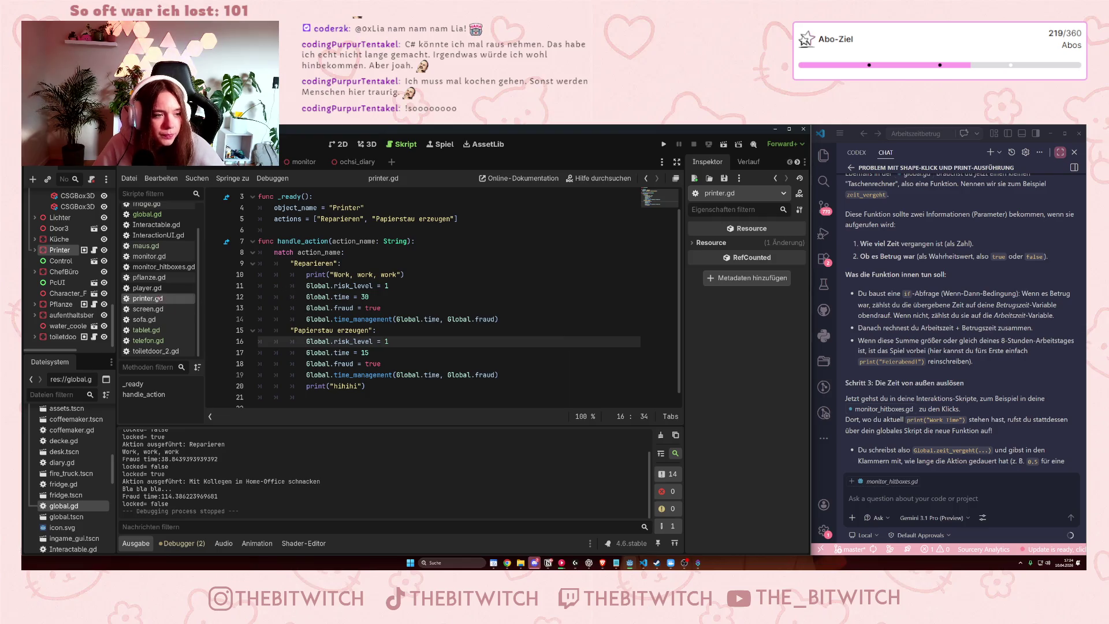
click(149, 330)
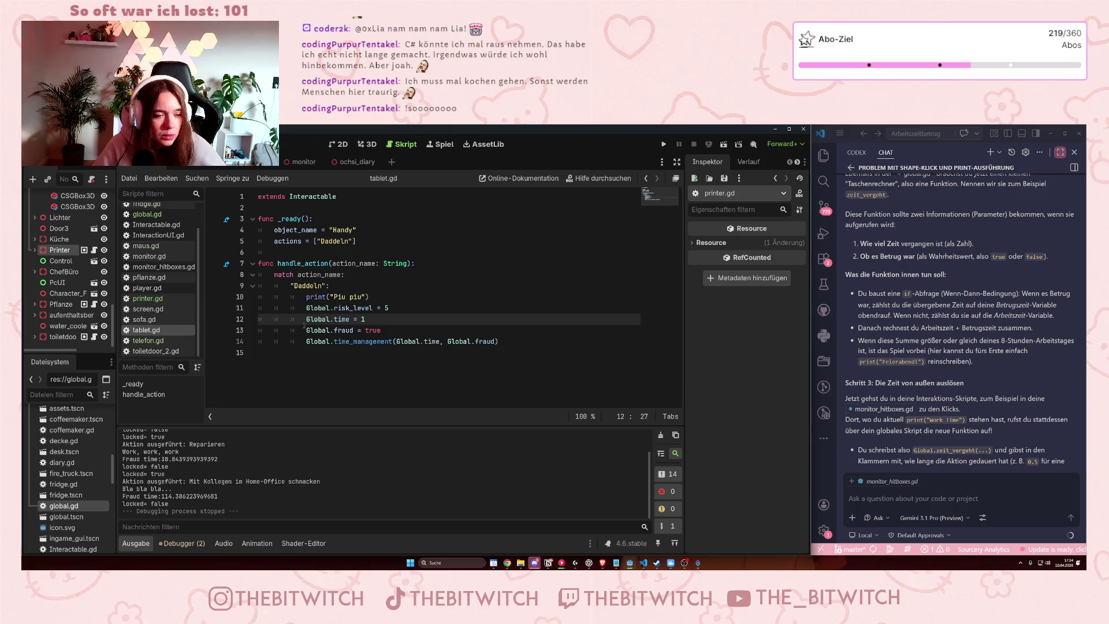
click(157, 340)
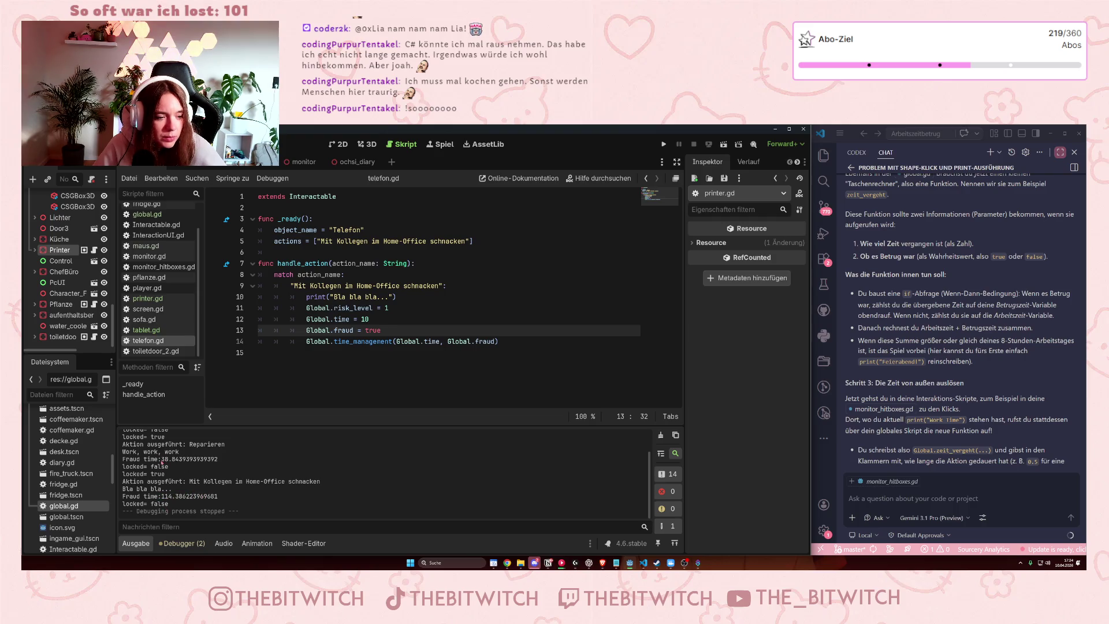
drag(162, 459, 182, 459)
click(181, 459)
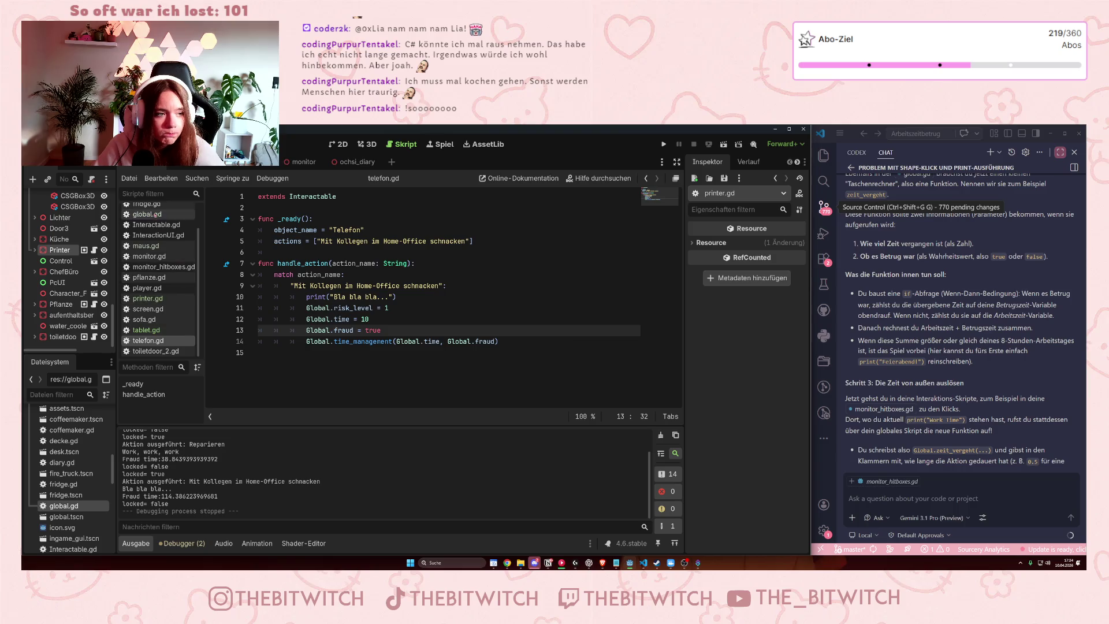
Scroll the Skripte list and open global.gd.
scroll(168, 214, up, 2)
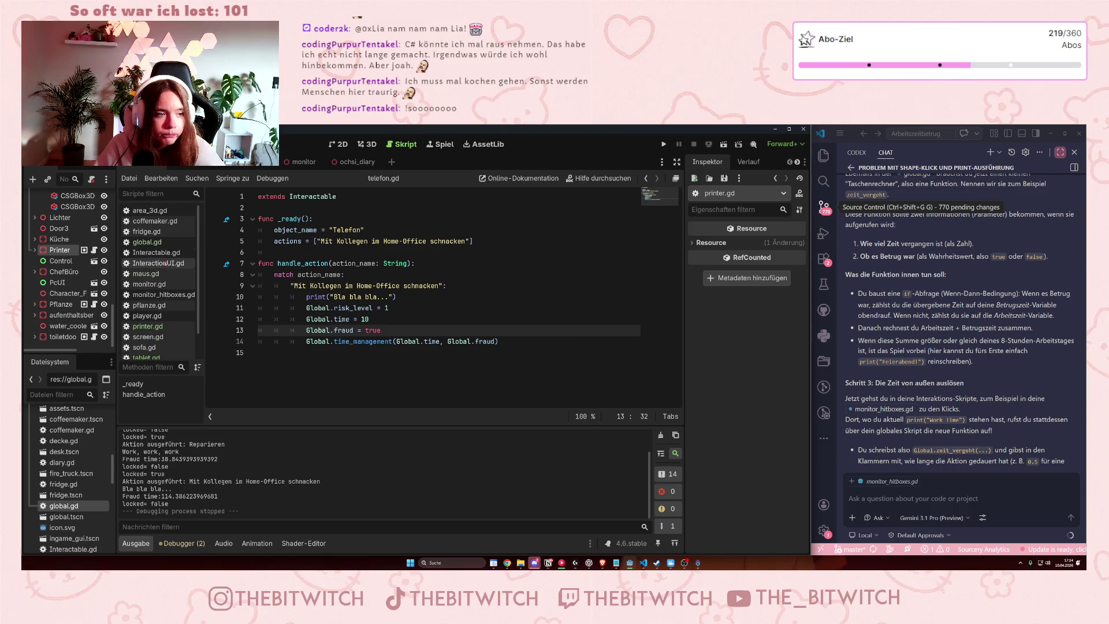
scroll(166, 320, down, 2)
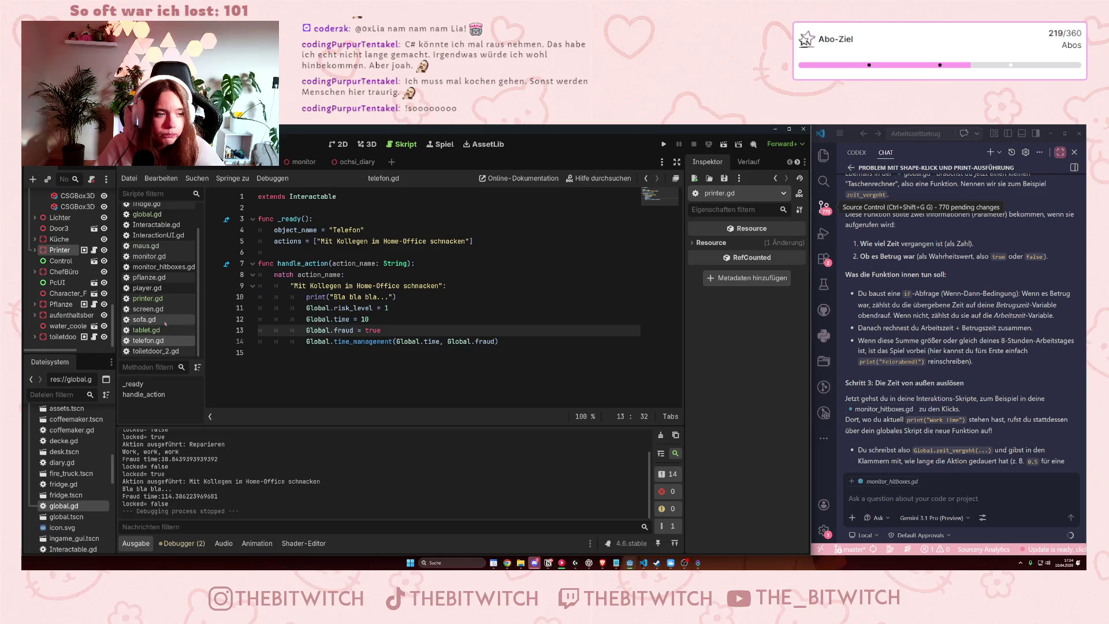
scroll(159, 323, up, 2)
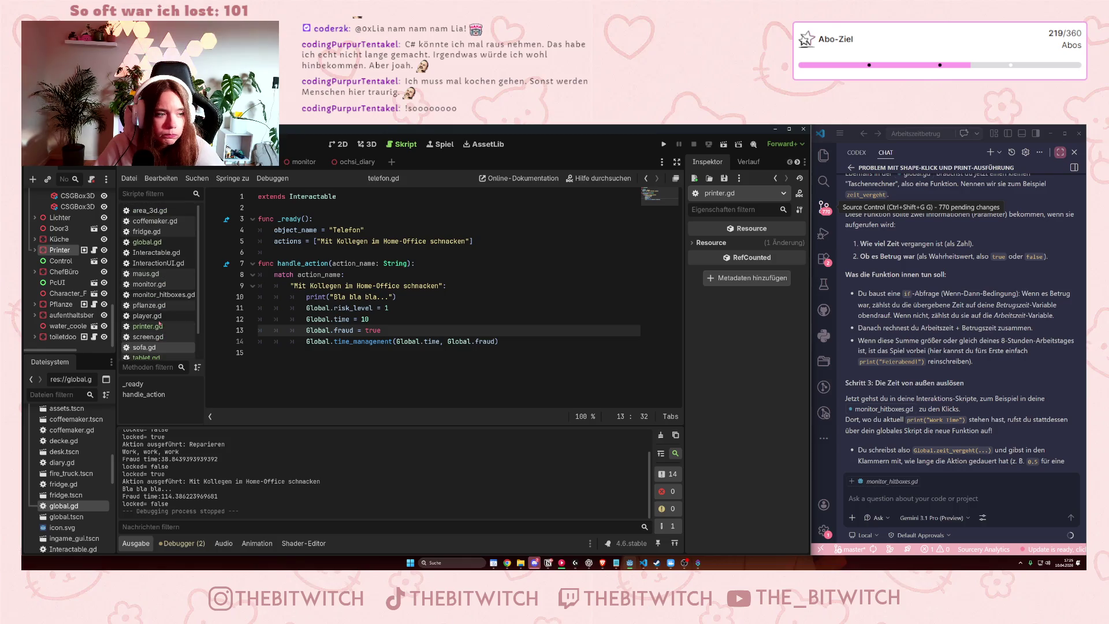
scroll(158, 278, down, 2)
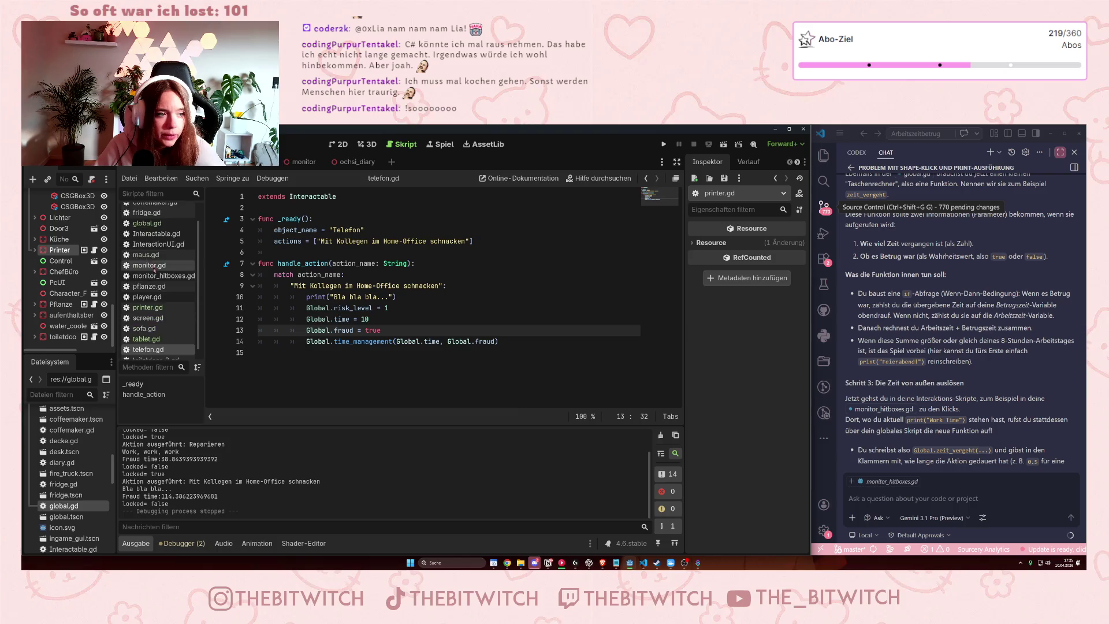
scroll(156, 289, up, 2)
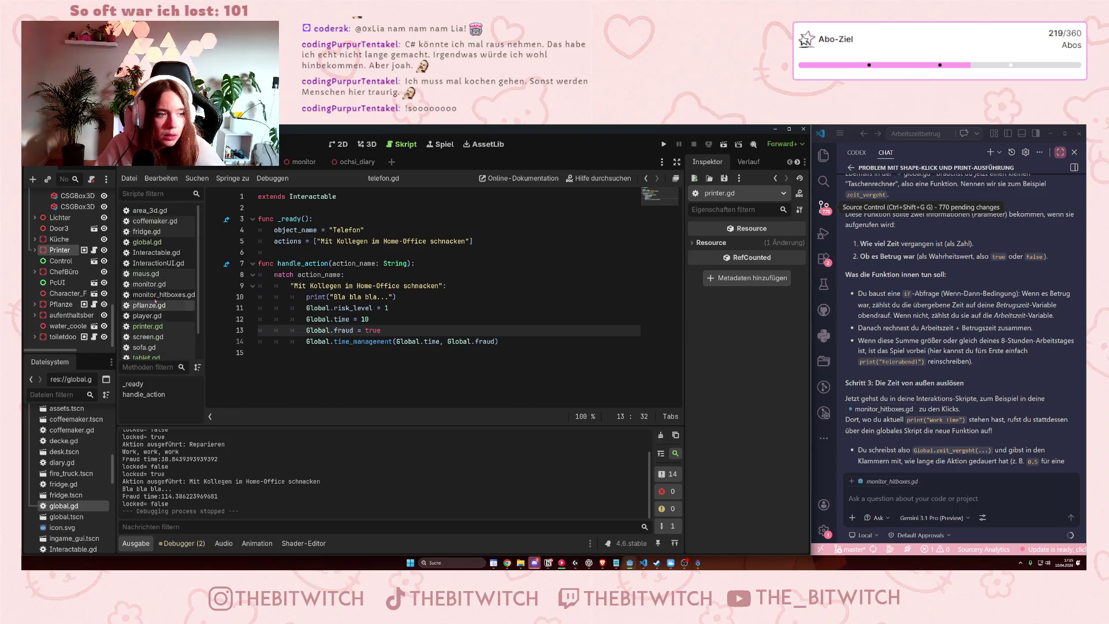
click(142, 244)
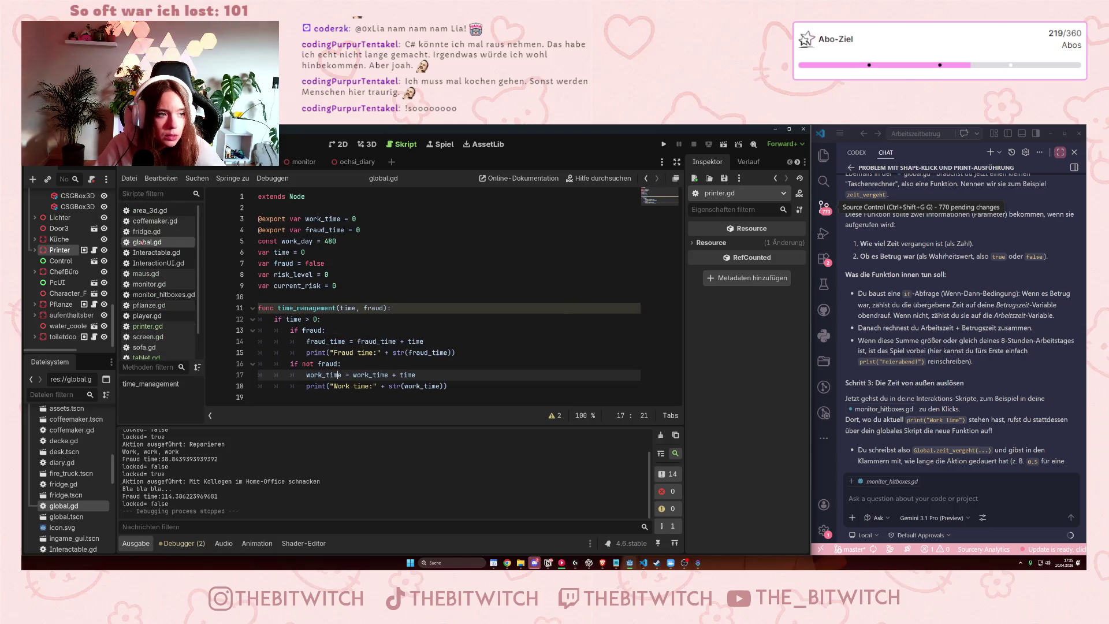
Put a space after 'Fraud time:' and 'Work time:', then move to the fraud_time declaration.
click(378, 352)
click(375, 386)
key(Up)
key(Up)
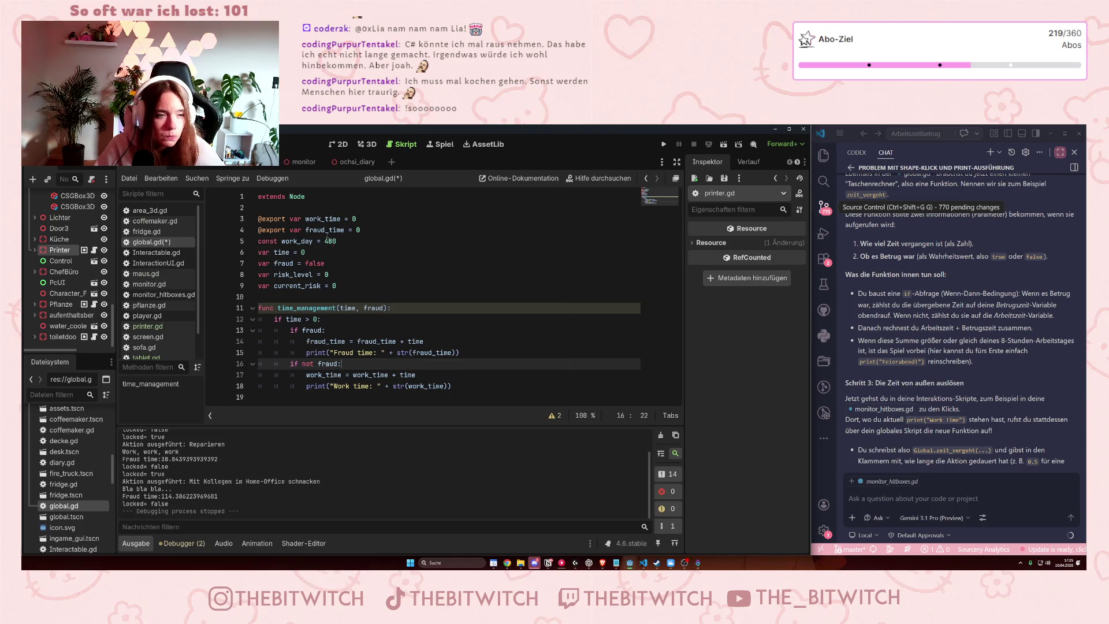
drag(321, 230, 362, 232)
click(366, 236)
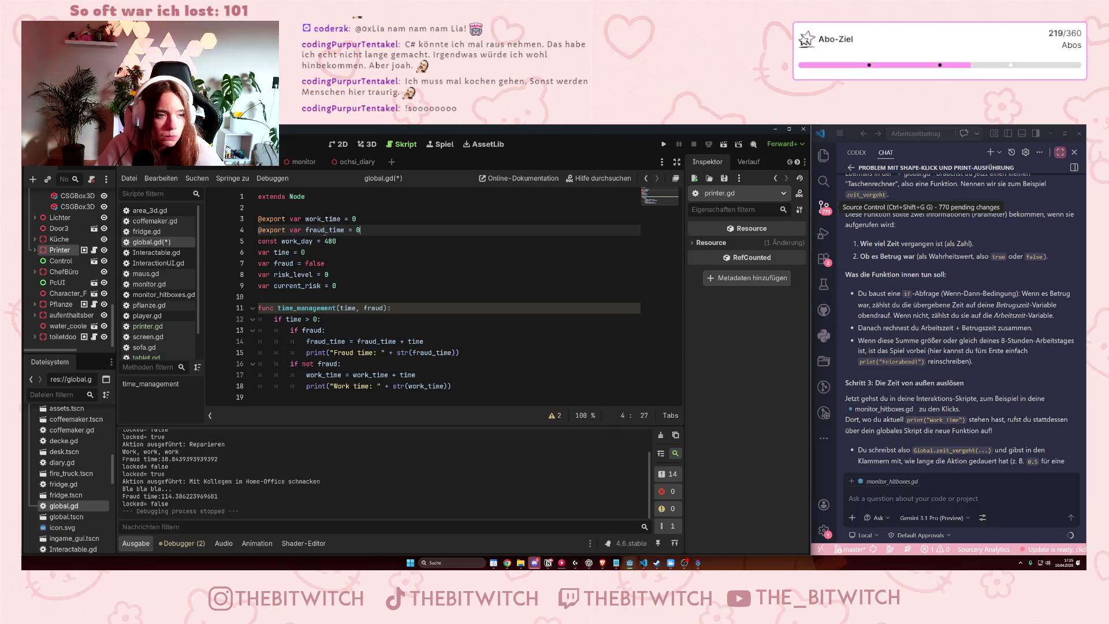
click(277, 230)
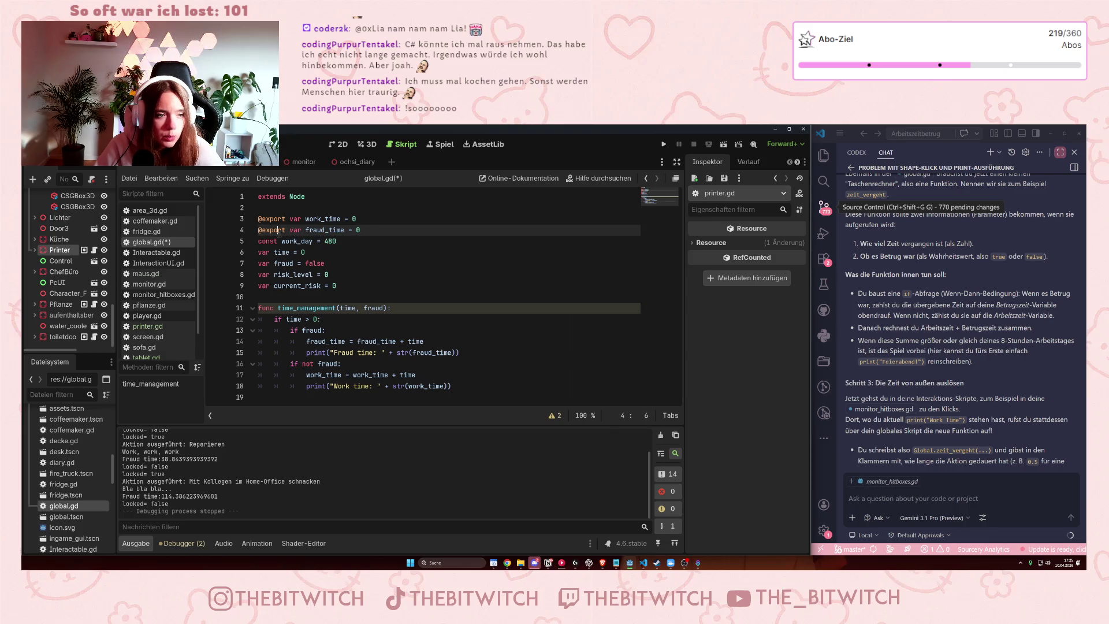
mouse_move(287, 229)
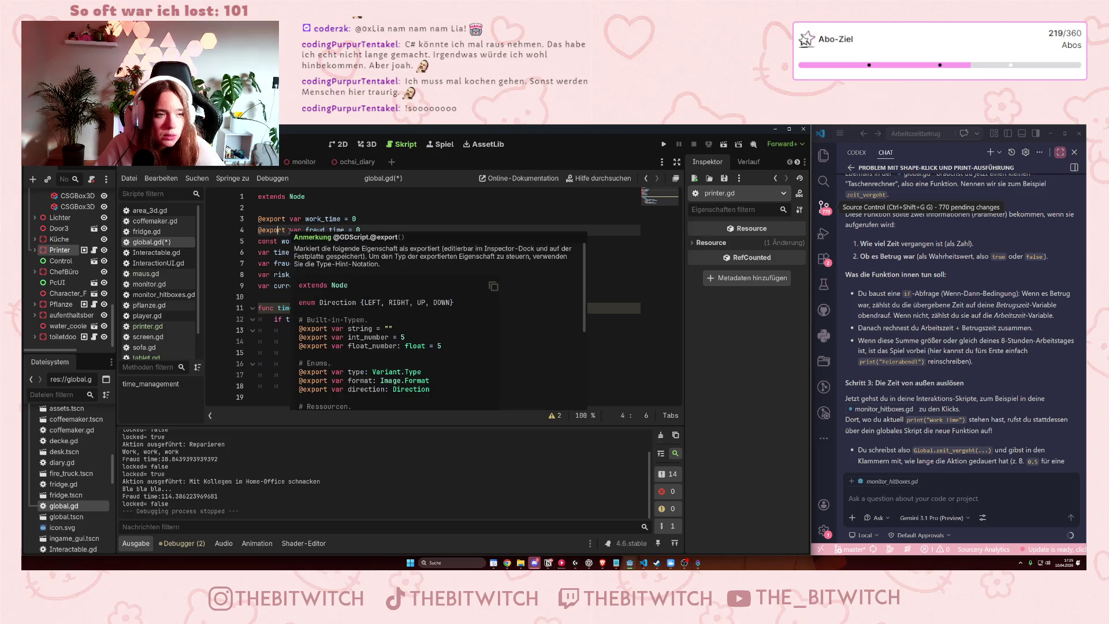
mouse_move(287, 230)
mouse_down()
mouse_move(253, 230)
mouse_move(258, 219)
mouse_up()
key(Delete)
key(Delete)
key(Delete)
key(Delete)
click(317, 285)
key(ctrl+s)
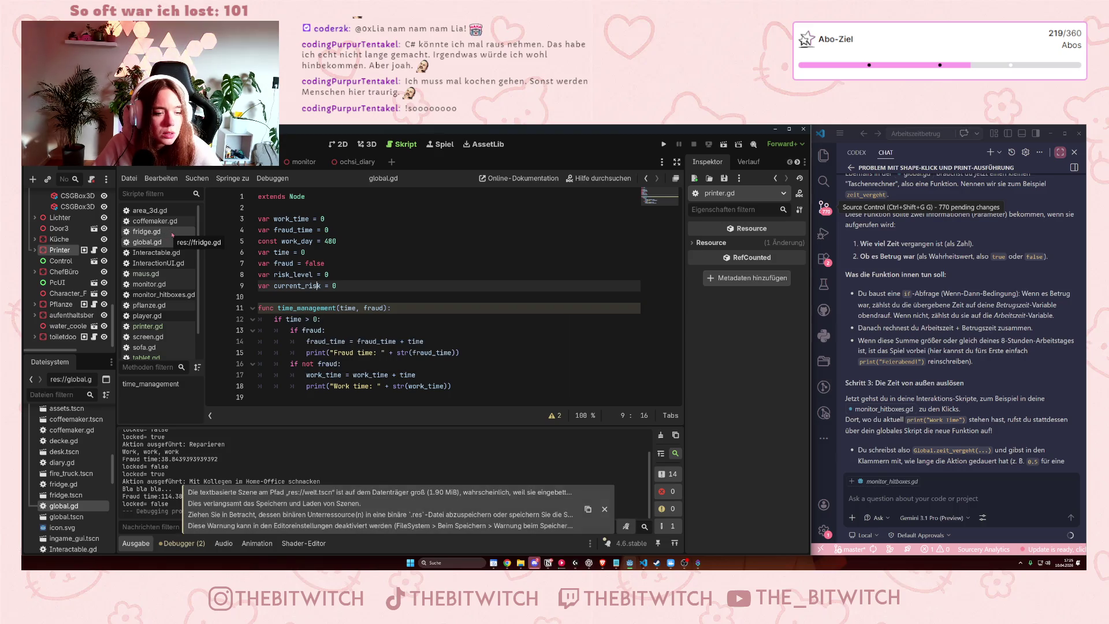
click(148, 337)
click(287, 285)
scroll(285, 278, down, 5)
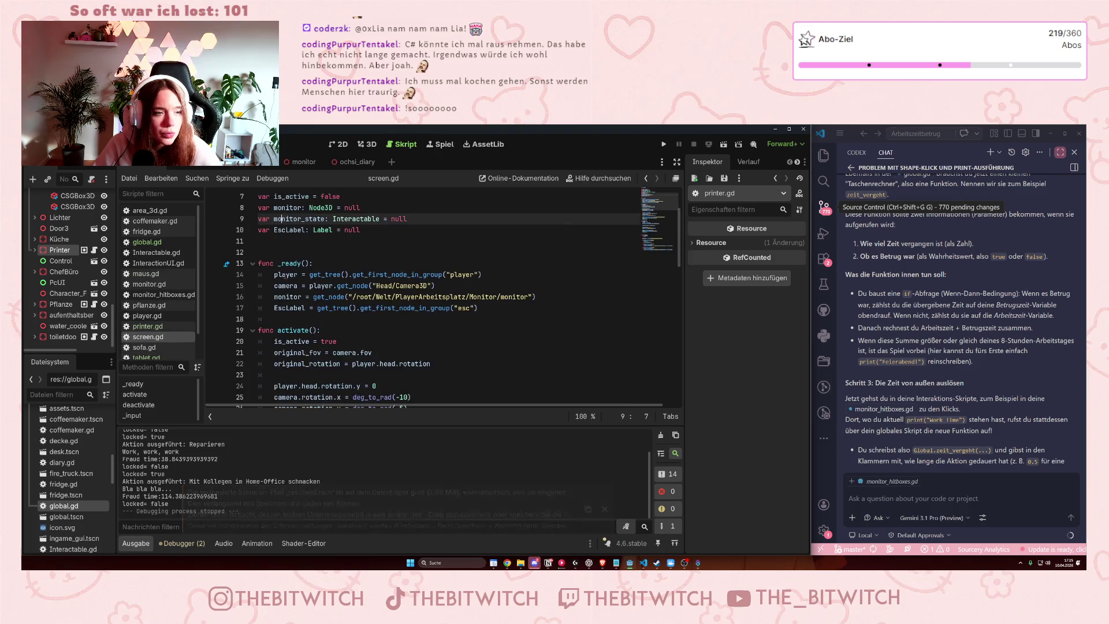
scroll(284, 277, up, 3)
scroll(155, 289, down, 2)
click(148, 340)
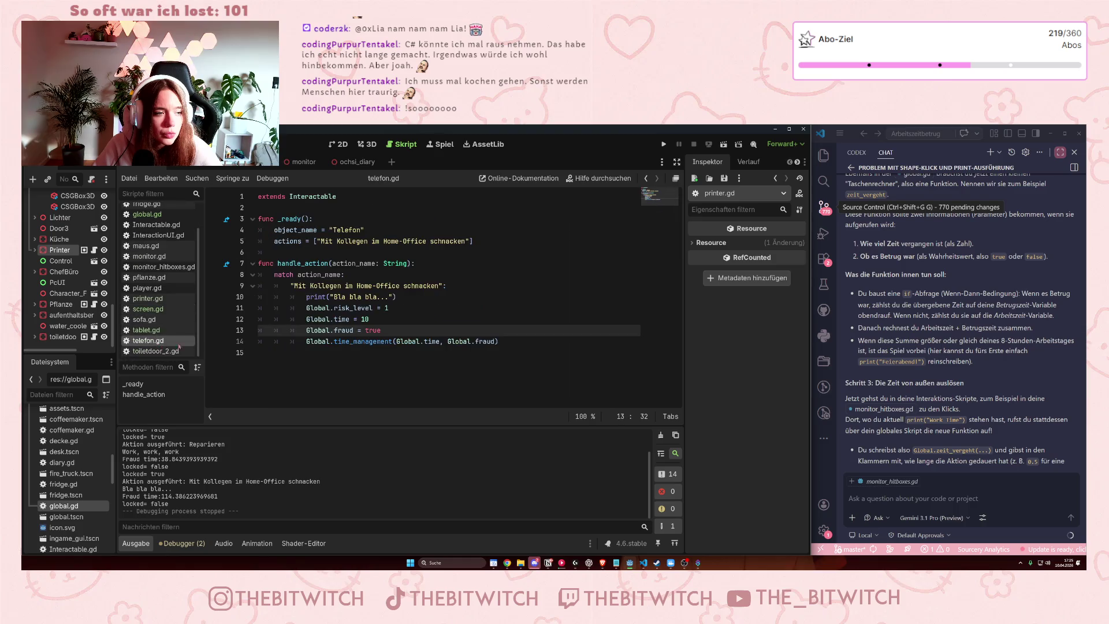
click(319, 242)
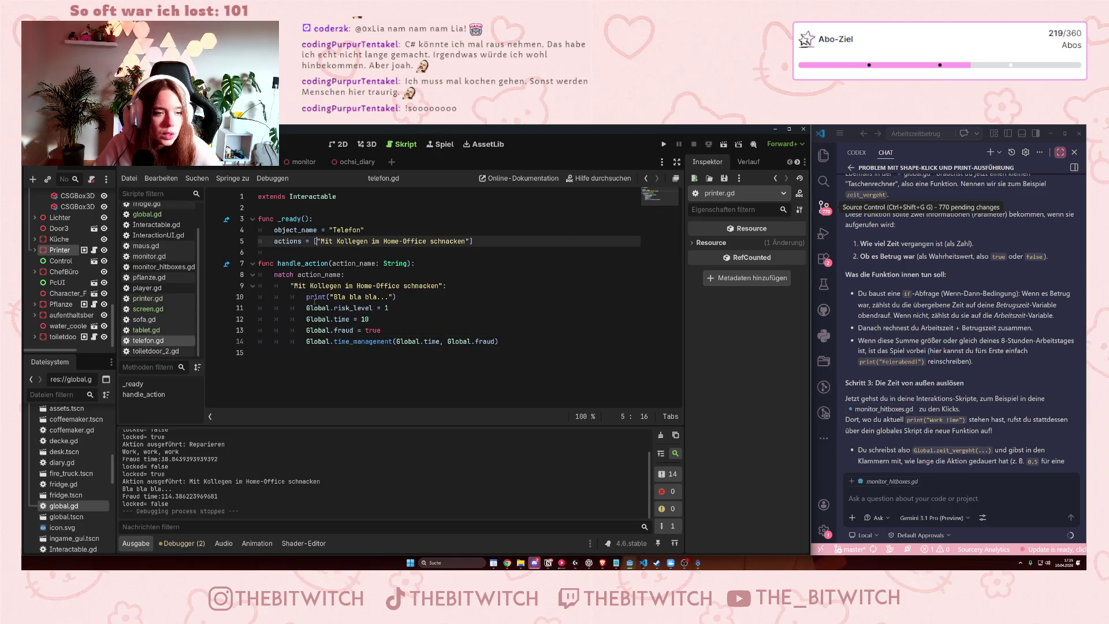
click(414, 321)
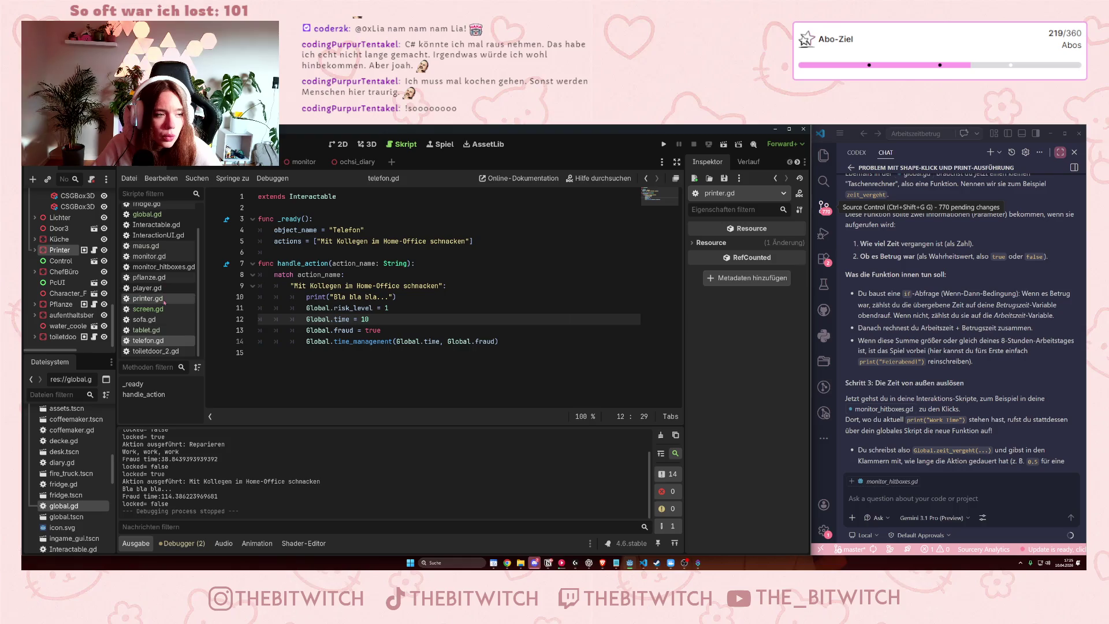
scroll(155, 275, up, 2)
click(145, 242)
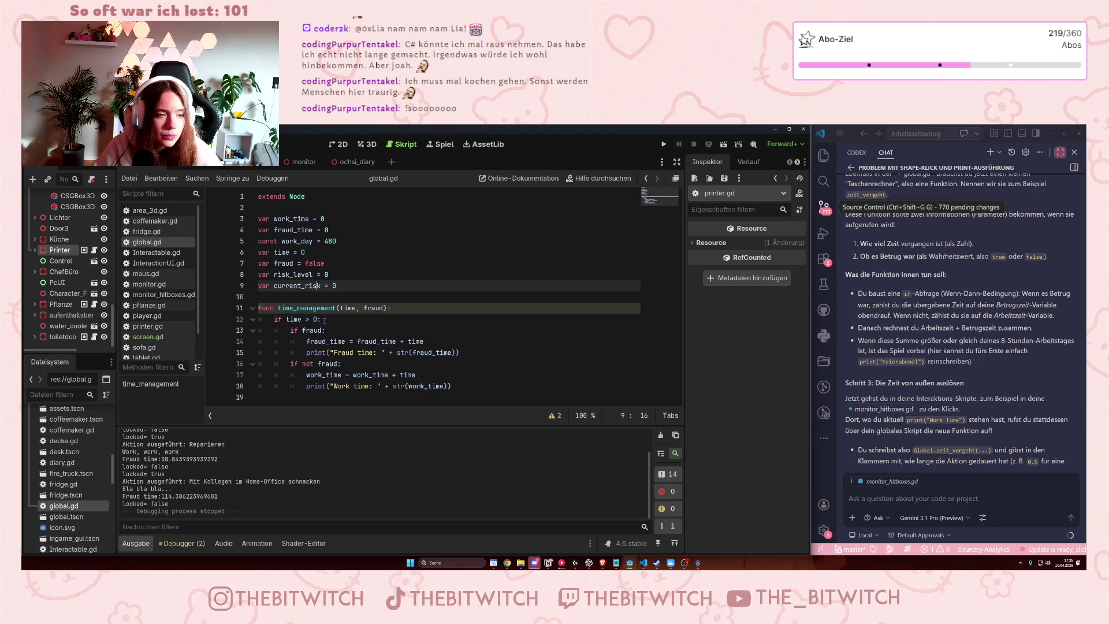
Delete the 'if time > 0:' line and unindent the if fraud / if not fraud branches one level.
drag(324, 319, 257, 319)
key(BackSpace)
key(BackSpace)
mouse_move(465, 377)
mouse_down()
mouse_move(289, 332)
mouse_move(289, 320)
mouse_up()
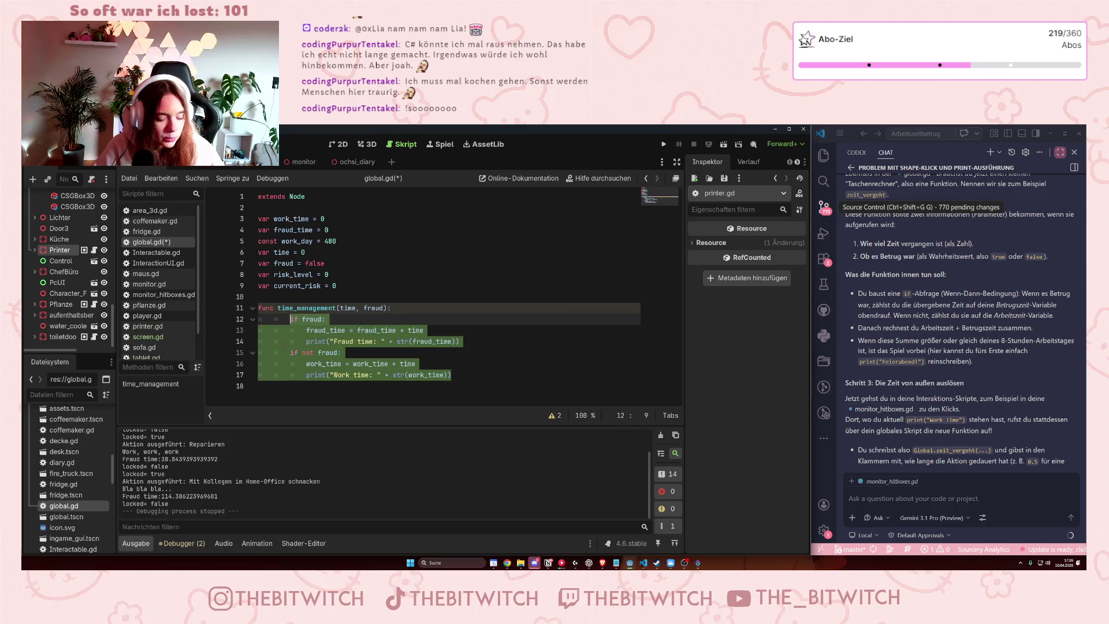
key(shift+Tab)
click(436, 341)
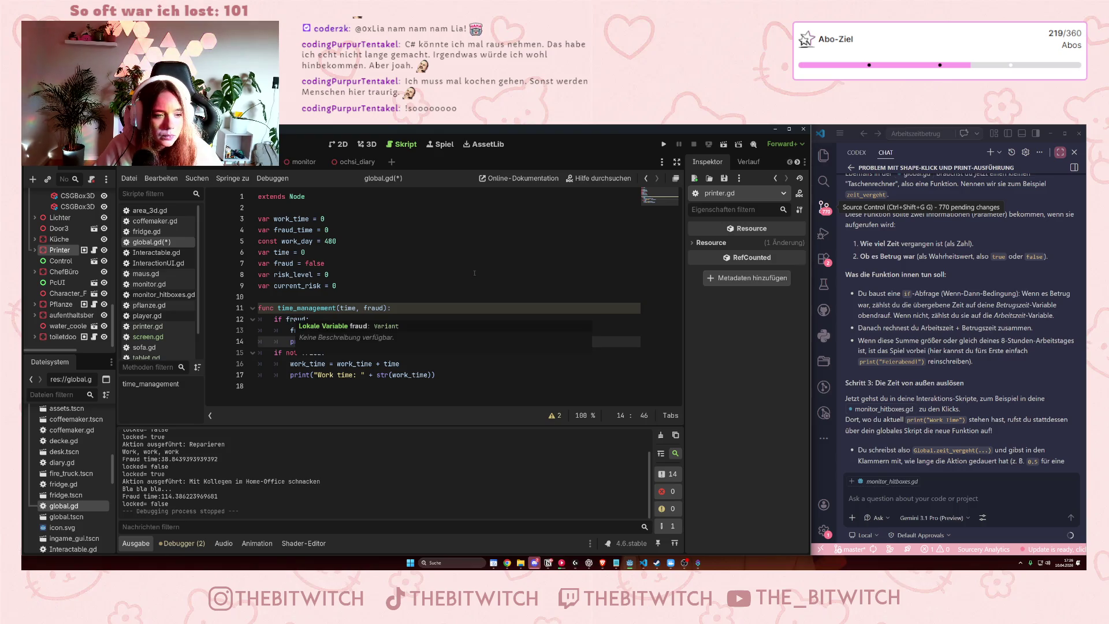
click(494, 255)
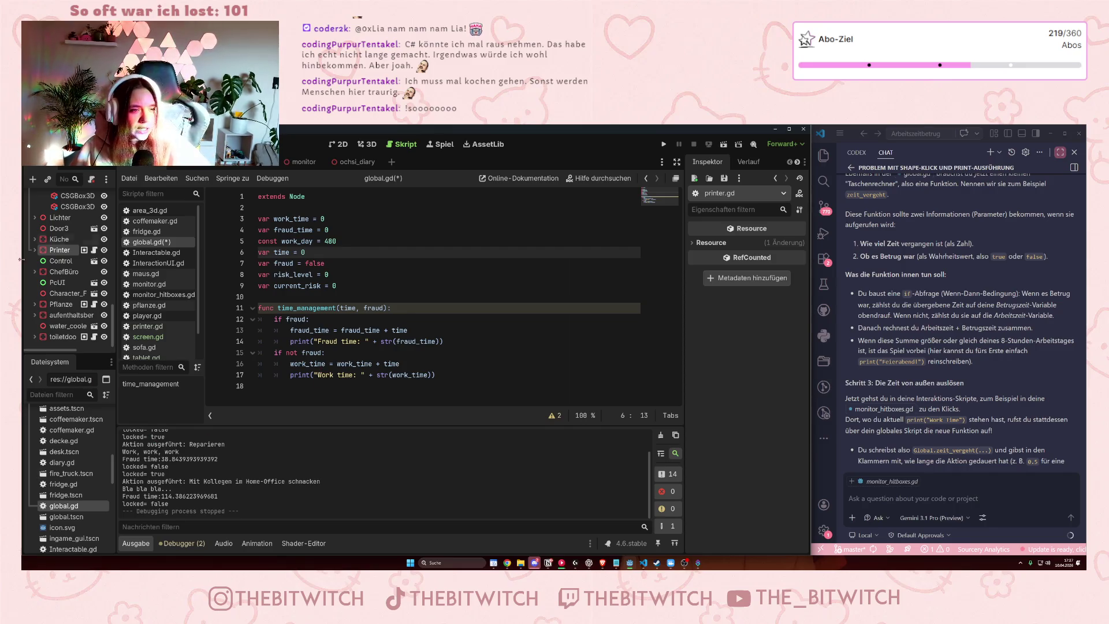
Type work_time as int, turning the misplaced 'var int' into 'work_time: int'.
click(274, 218)
text(int)
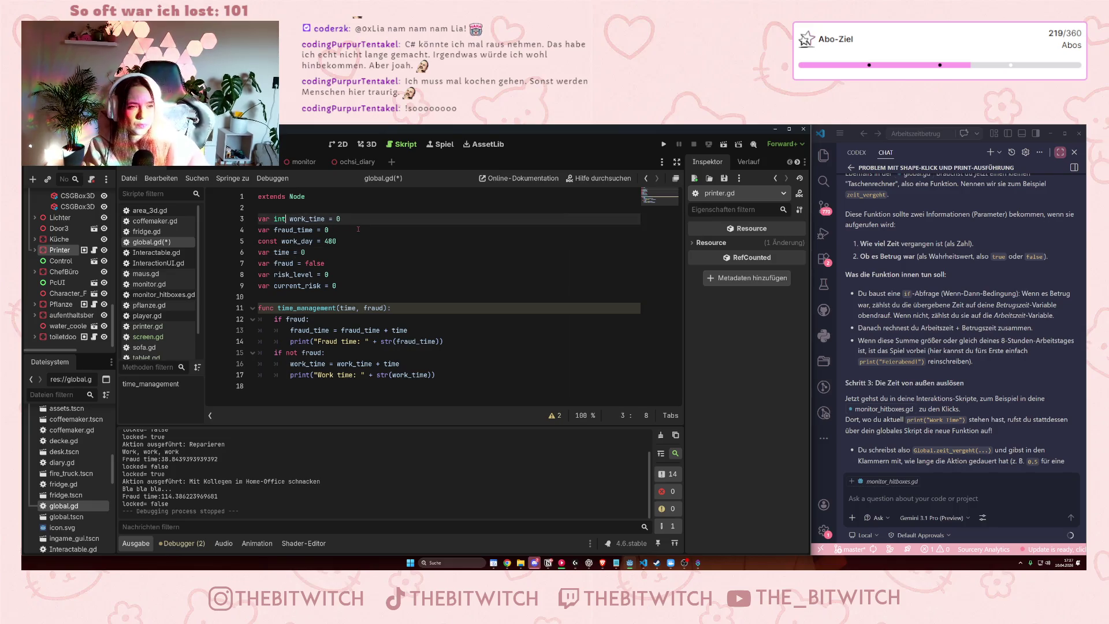
key(Down)
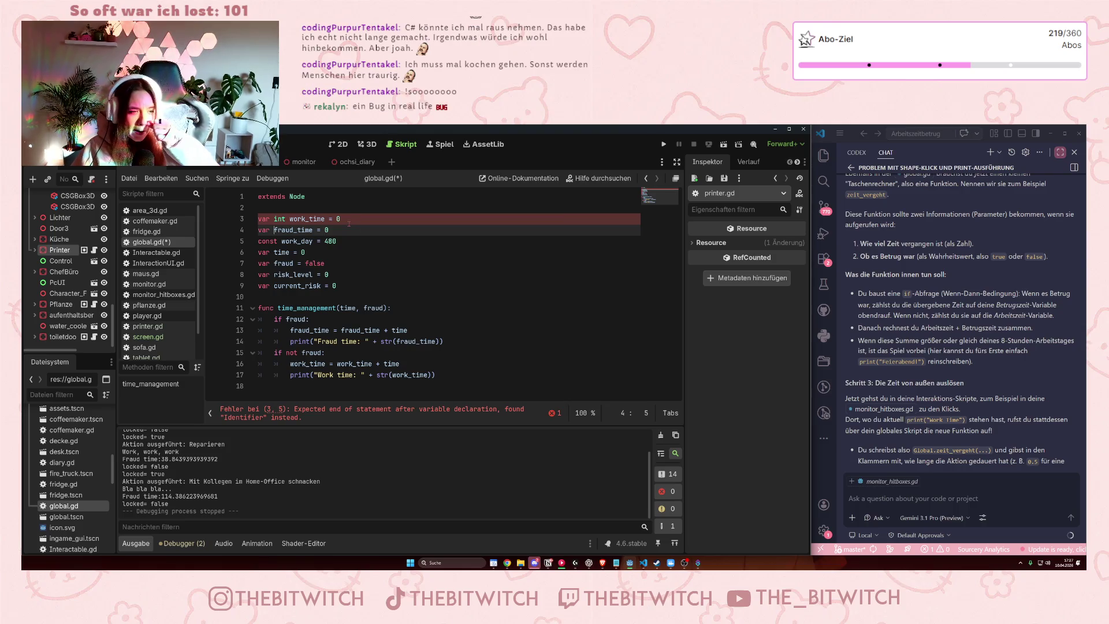
key(Up)
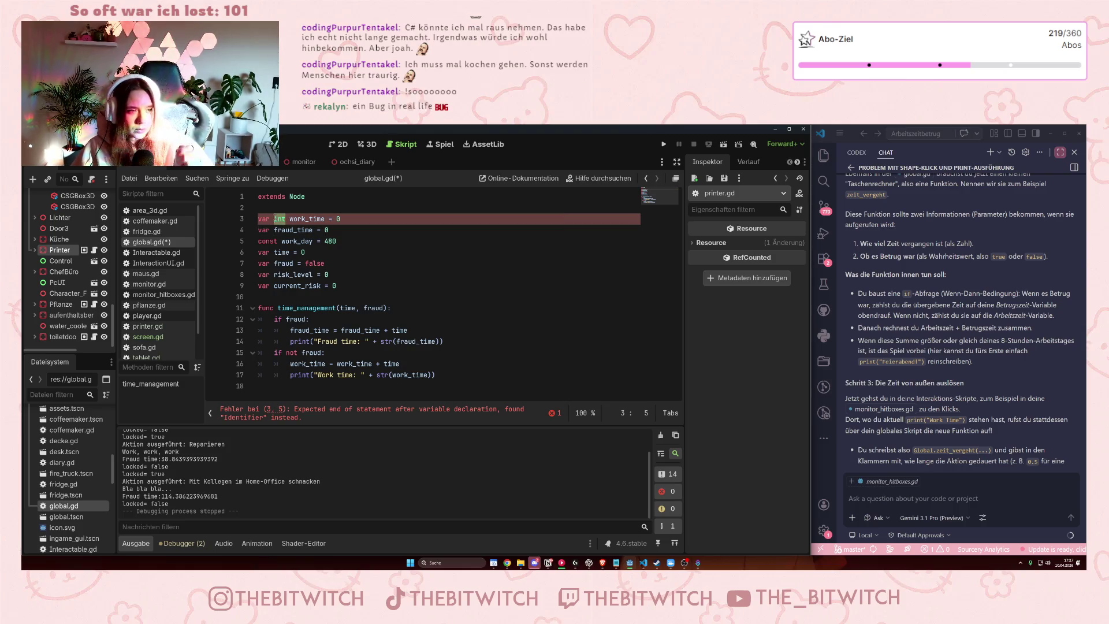
key(Delete)
key(Delete)
key(Delete)
key(Delete)
key(ctrl+Right)
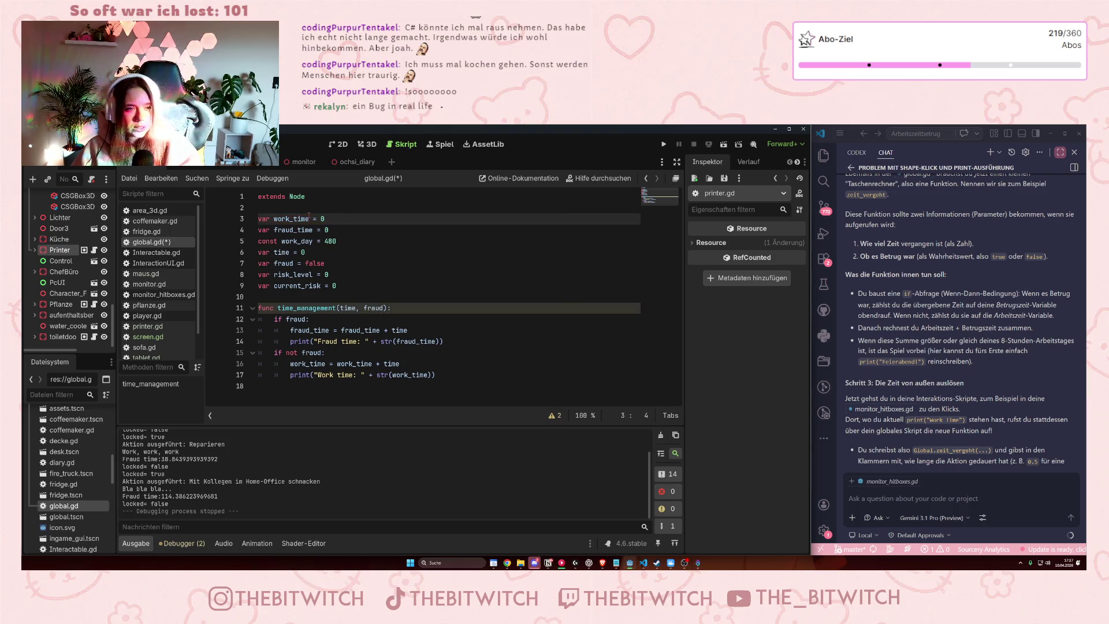
text(: int)
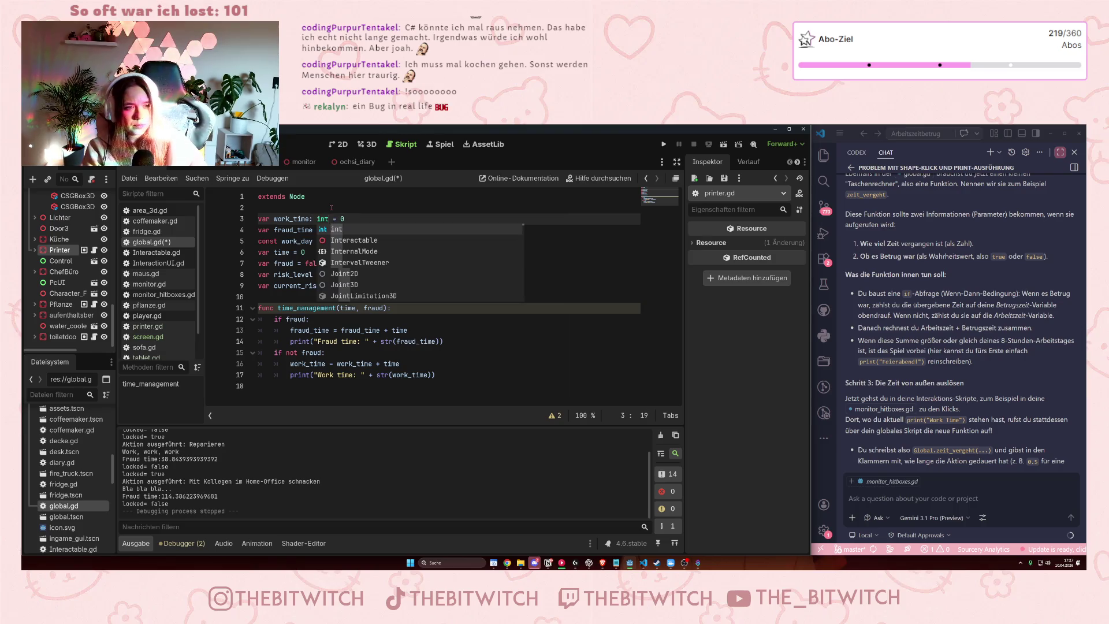
click(331, 207)
Add ': int' type hints to fraud_time, work_day and time.
click(311, 230)
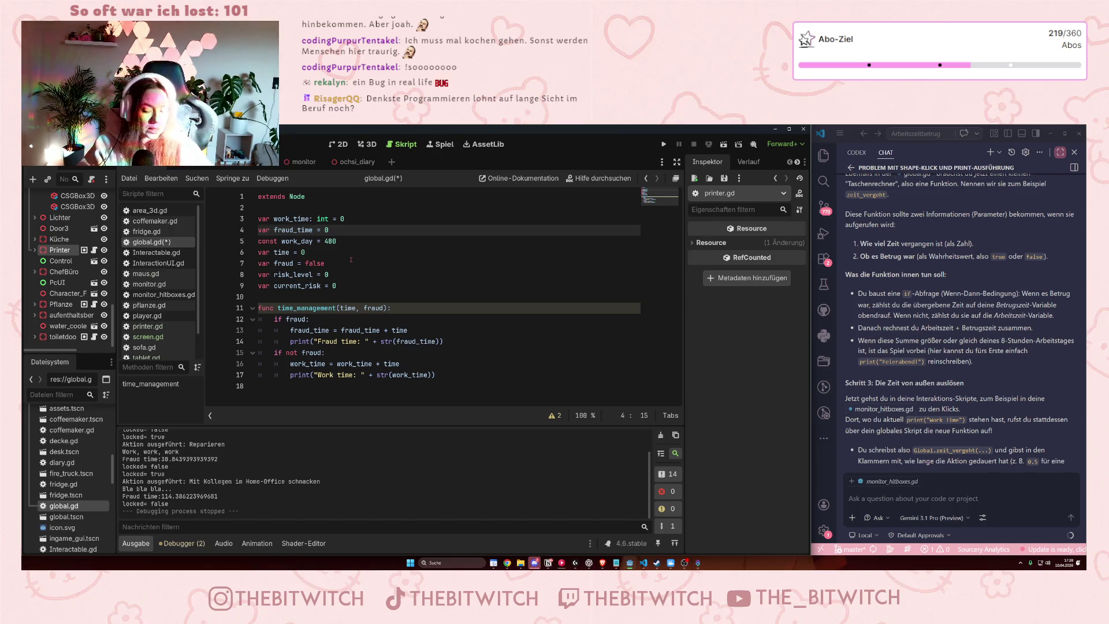
text(: int)
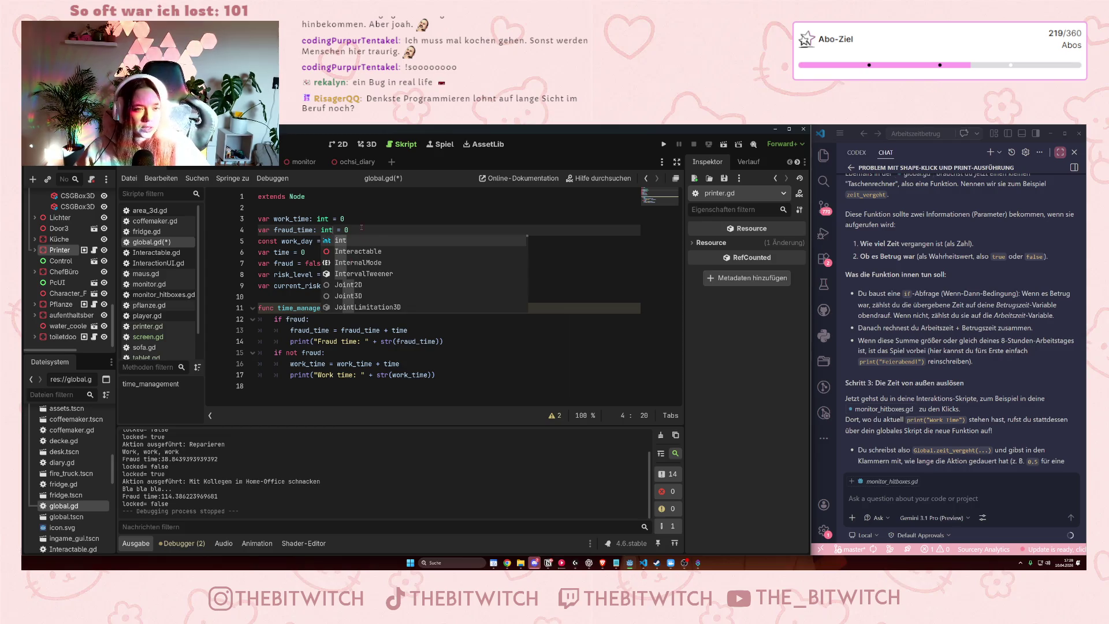
key(Escape)
key(Up)
key(End)
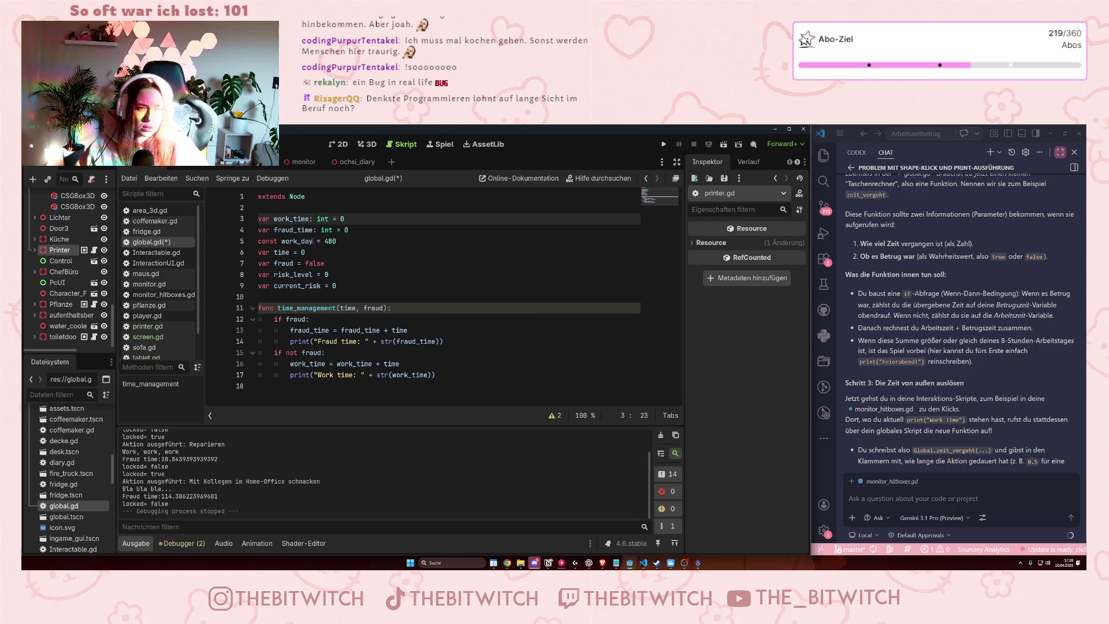
click(312, 242)
text(: int)
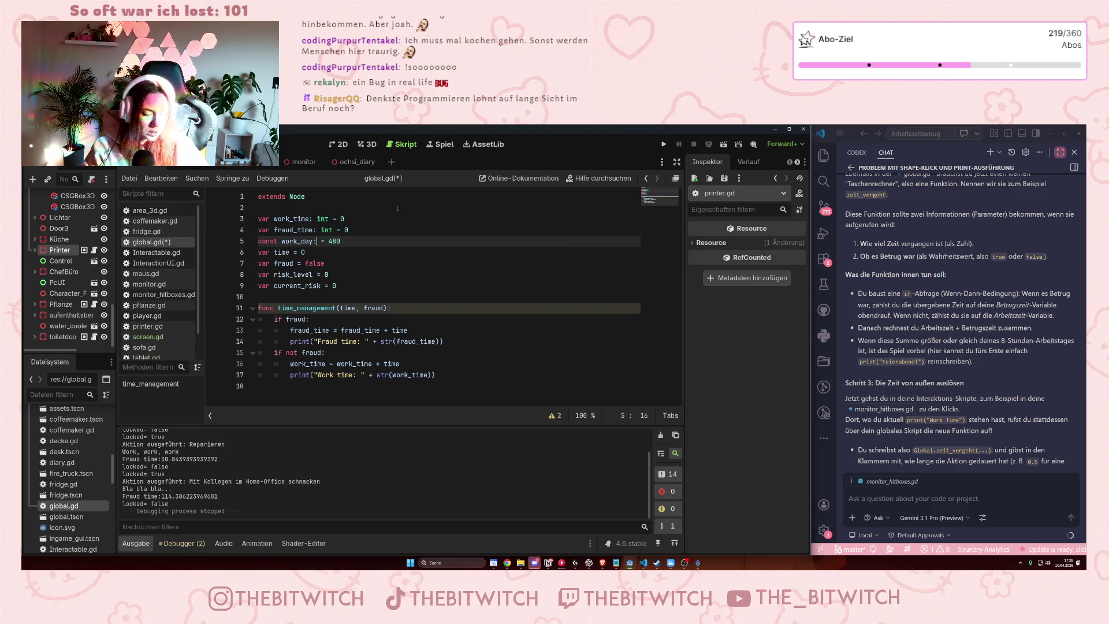
key(Escape)
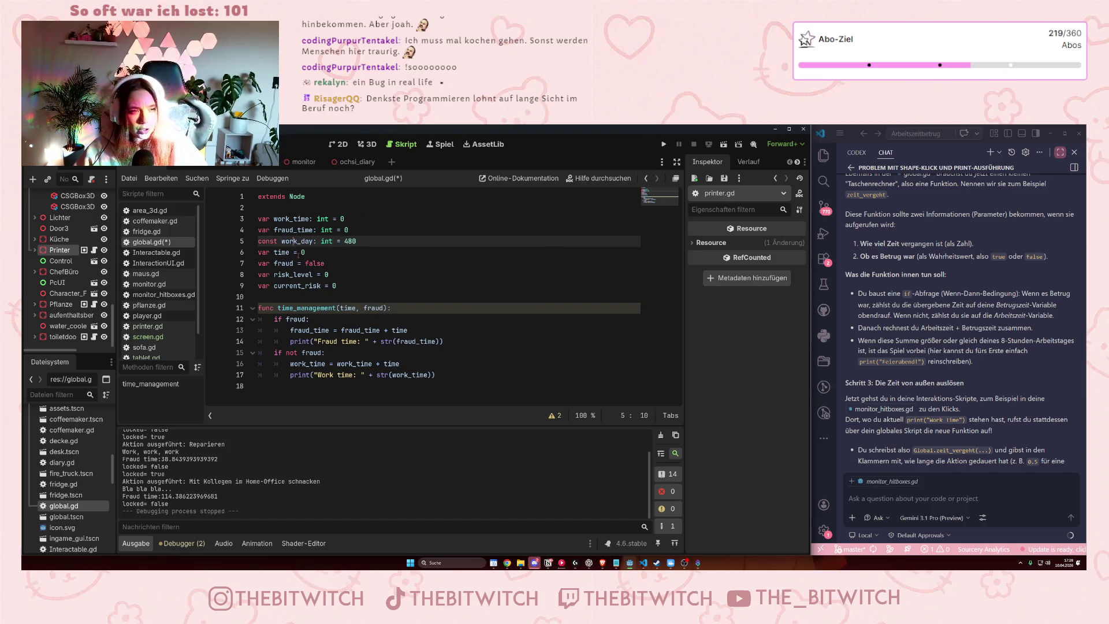
click(289, 252)
text(:in)
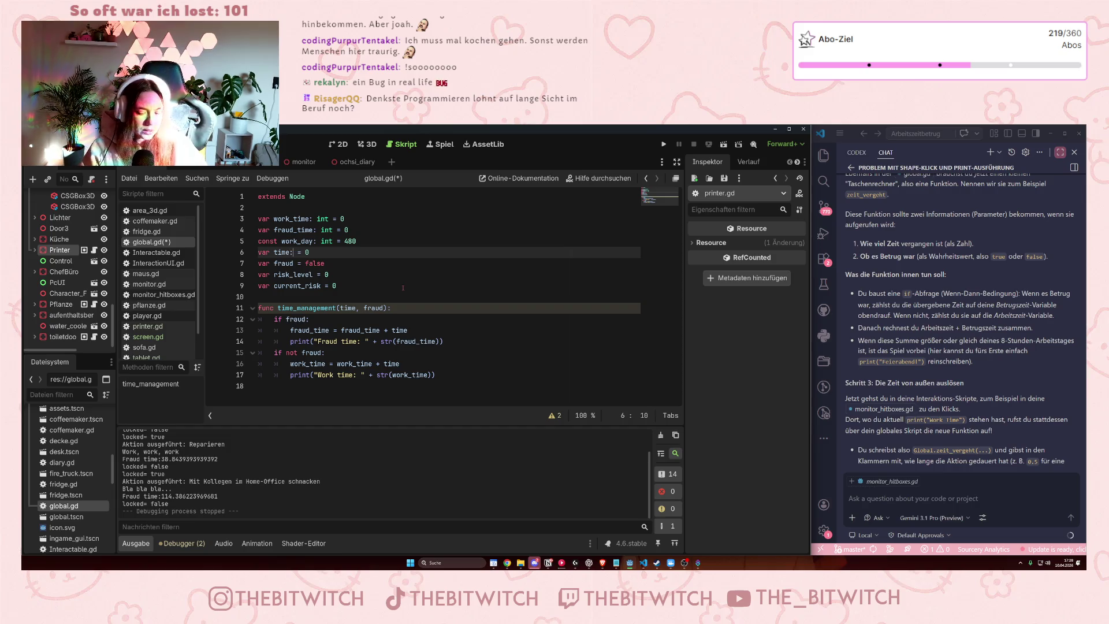
key(BackSpace)
key(BackSpace)
text(int)
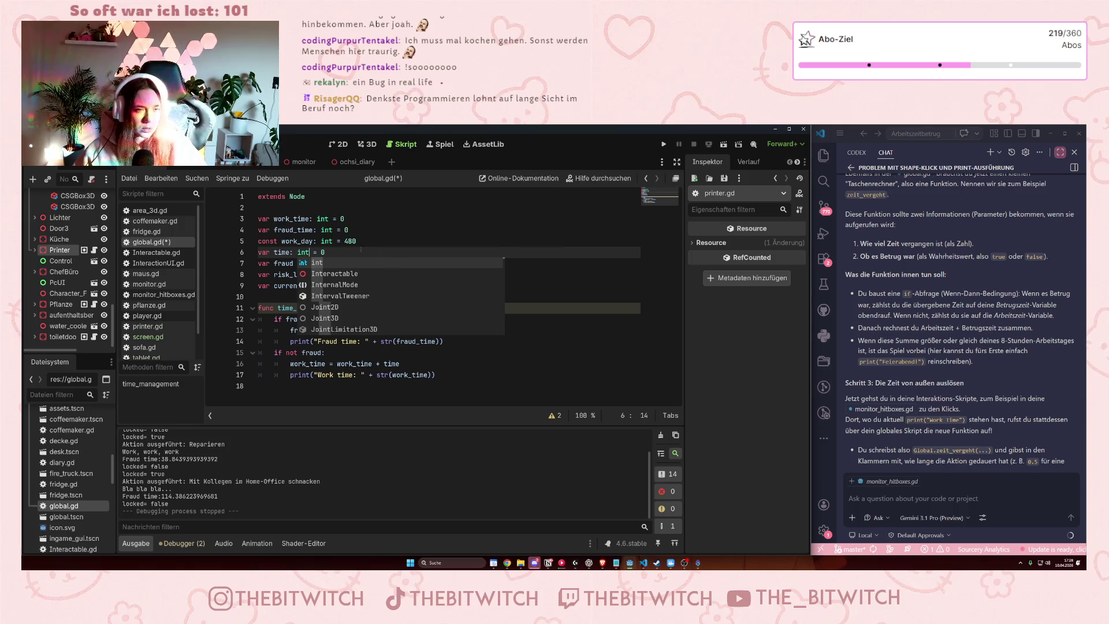
click(361, 243)
Type risk_level and current_risk as int, remove the int from fraud, and save.
click(294, 264)
text(: int)
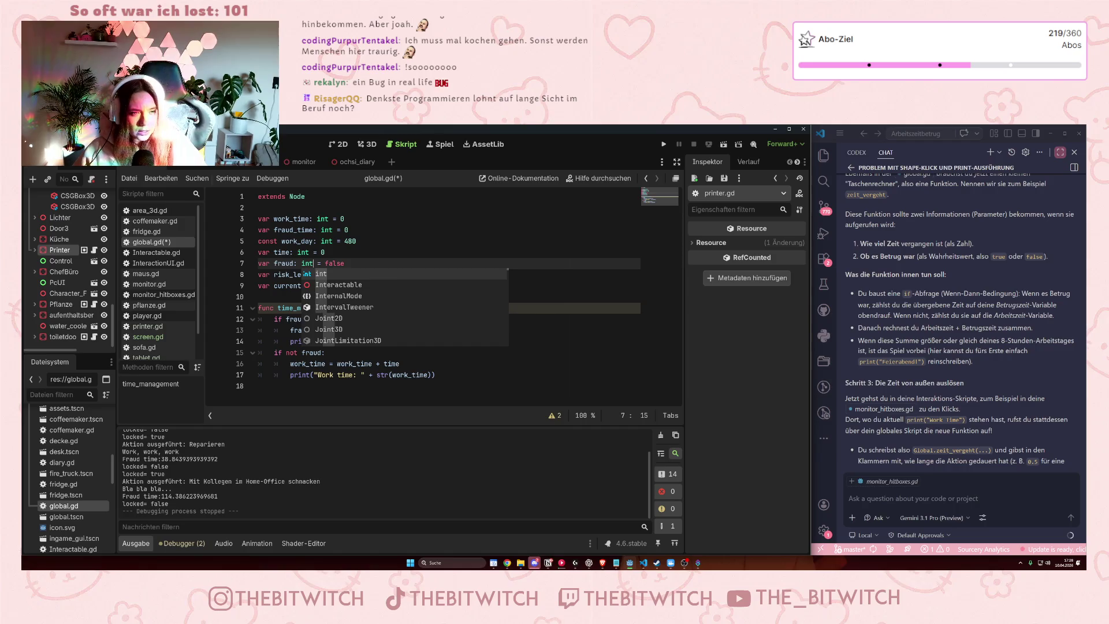
click(346, 241)
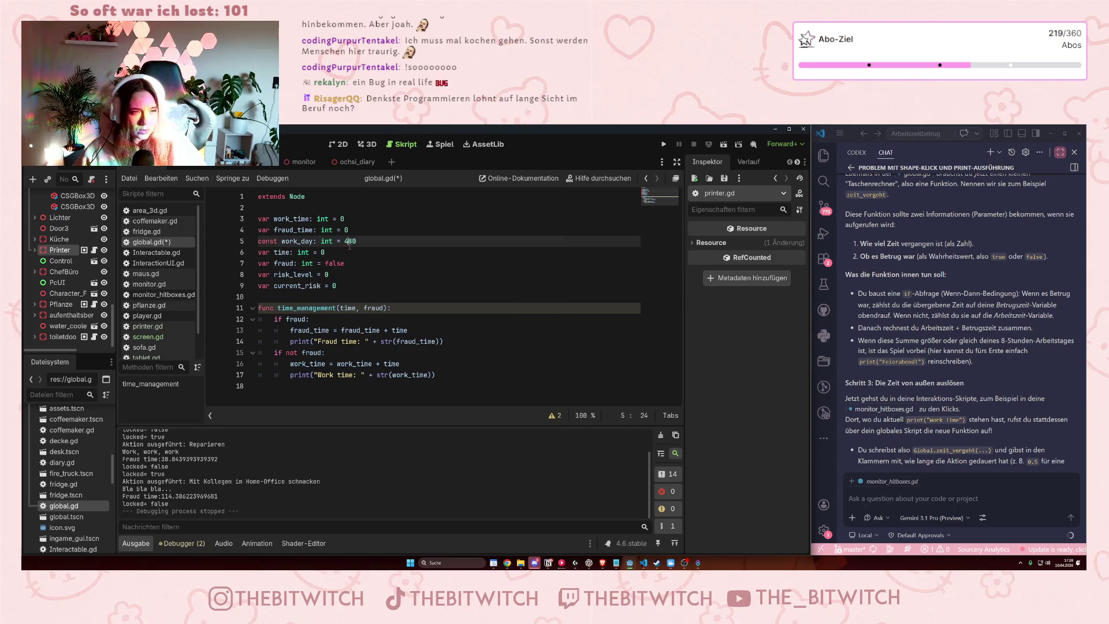
click(312, 275)
text(: int)
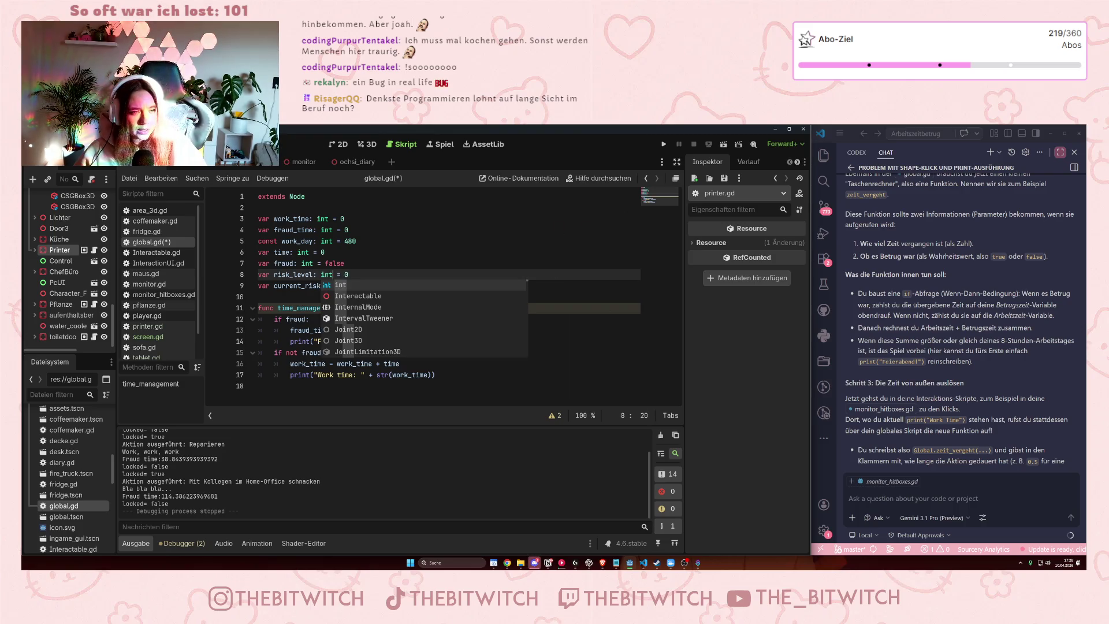
drag(314, 263, 294, 263)
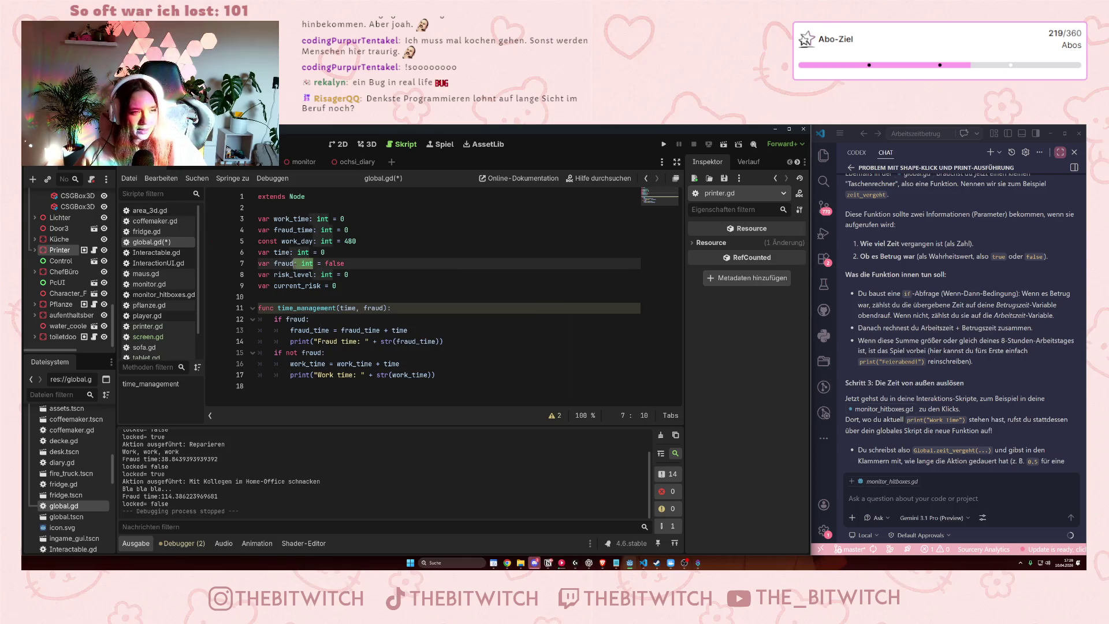
key(BackSpace)
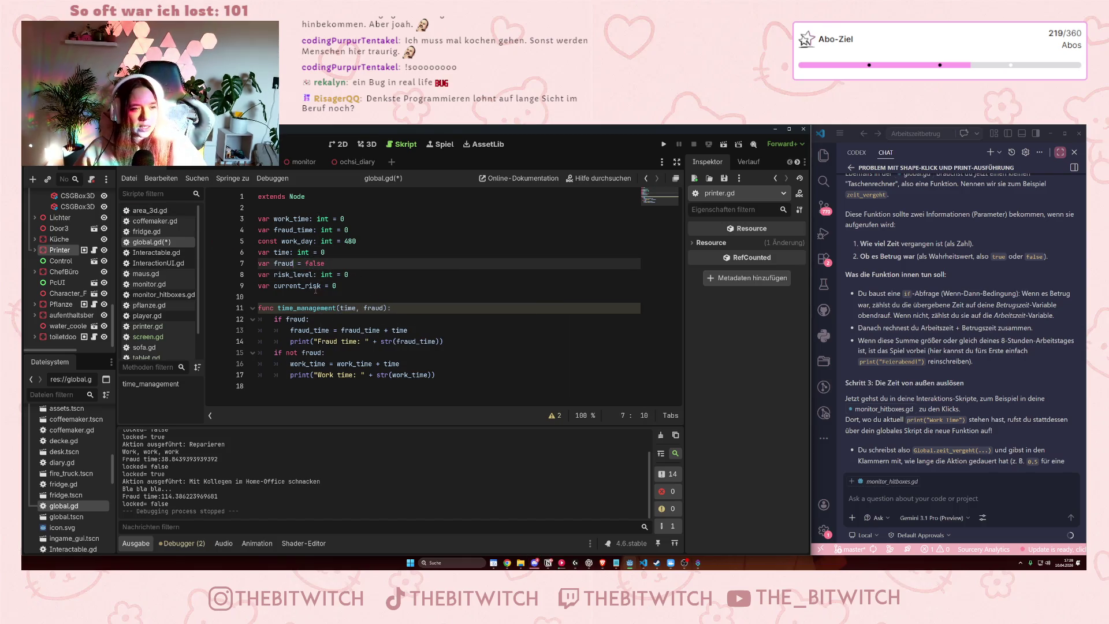
click(324, 287)
key(Left)
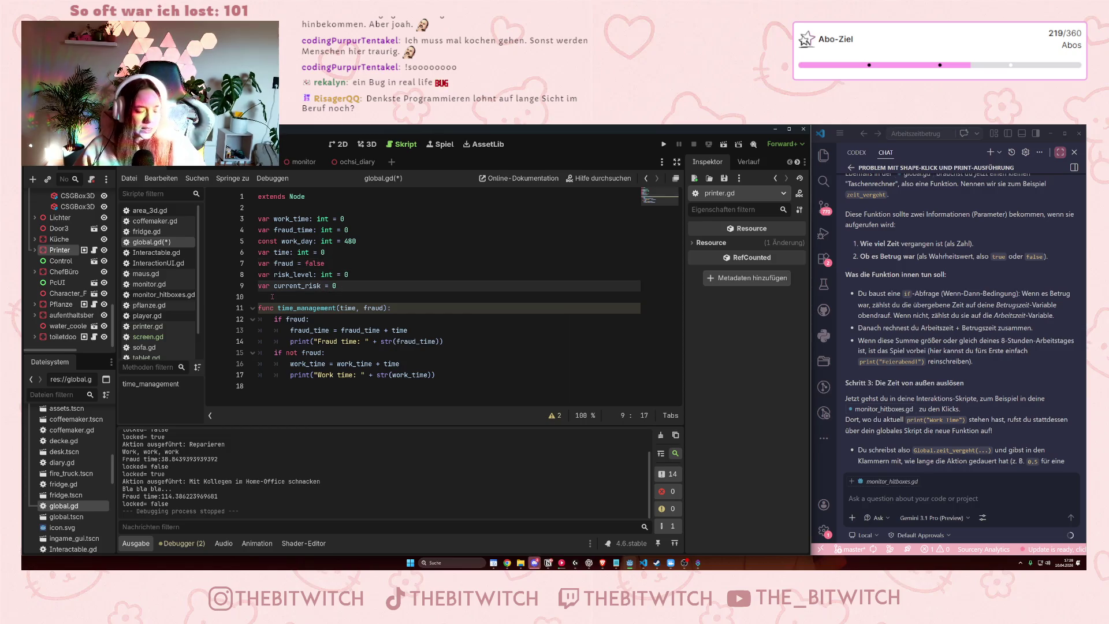
text(: int)
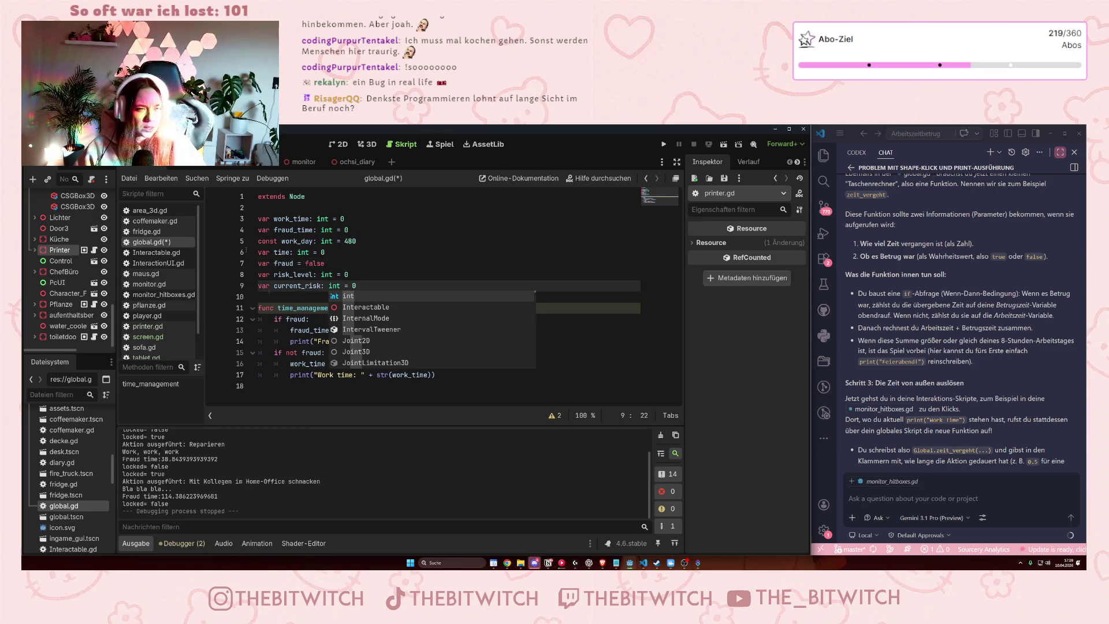
click(322, 230)
key(ctrl+s)
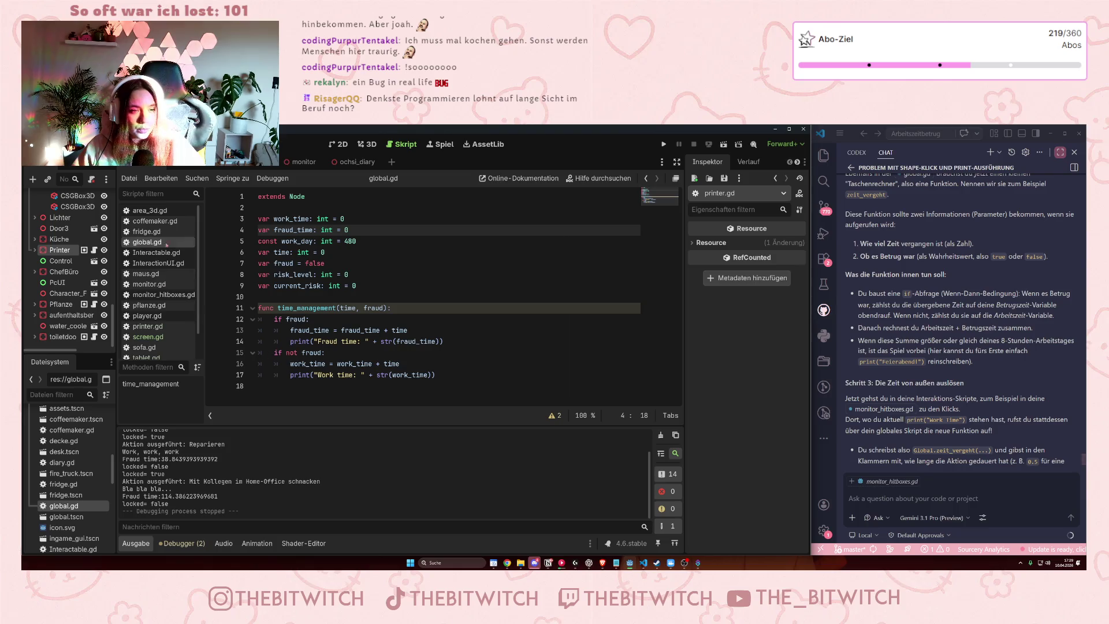
Save global.gd and insert a blank line right after the time_management header.
click(302, 275)
key(ctrl+s)
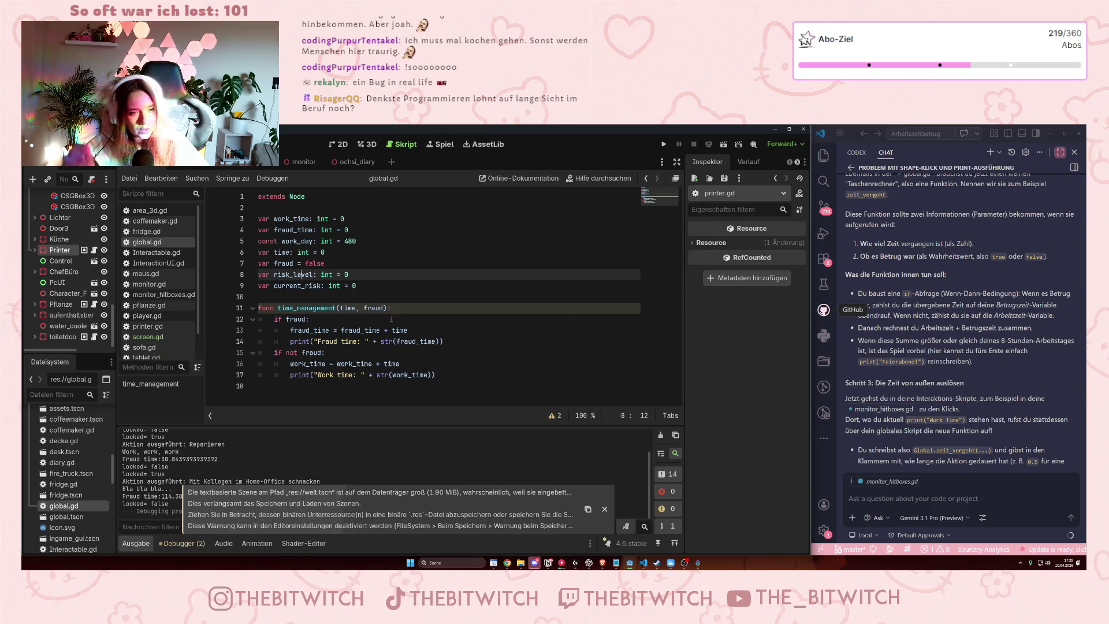
click(430, 311)
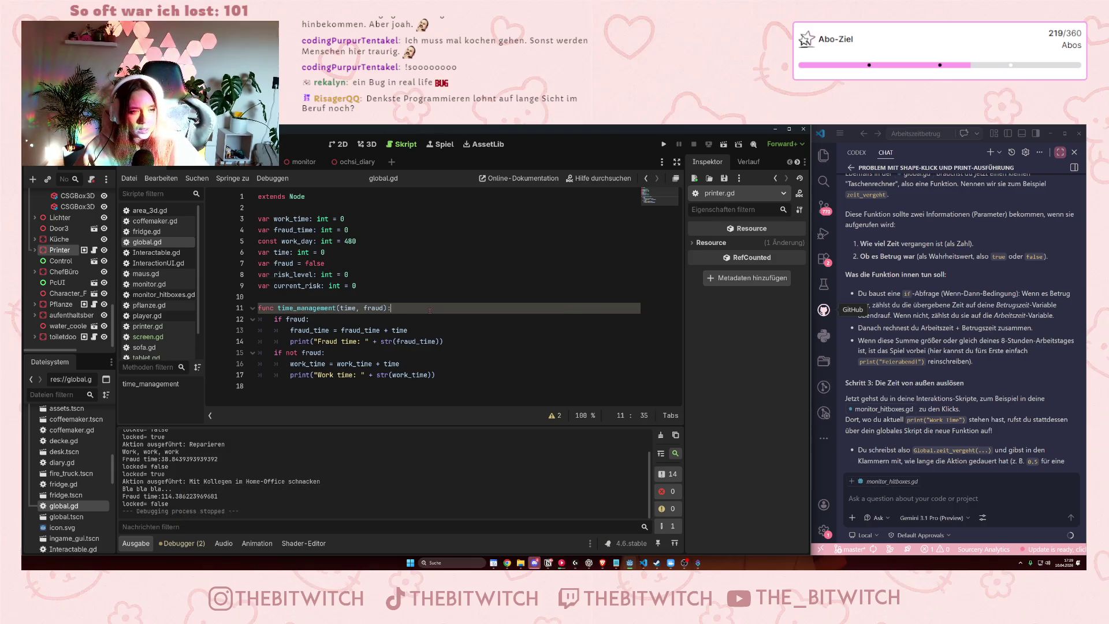
key(Return)
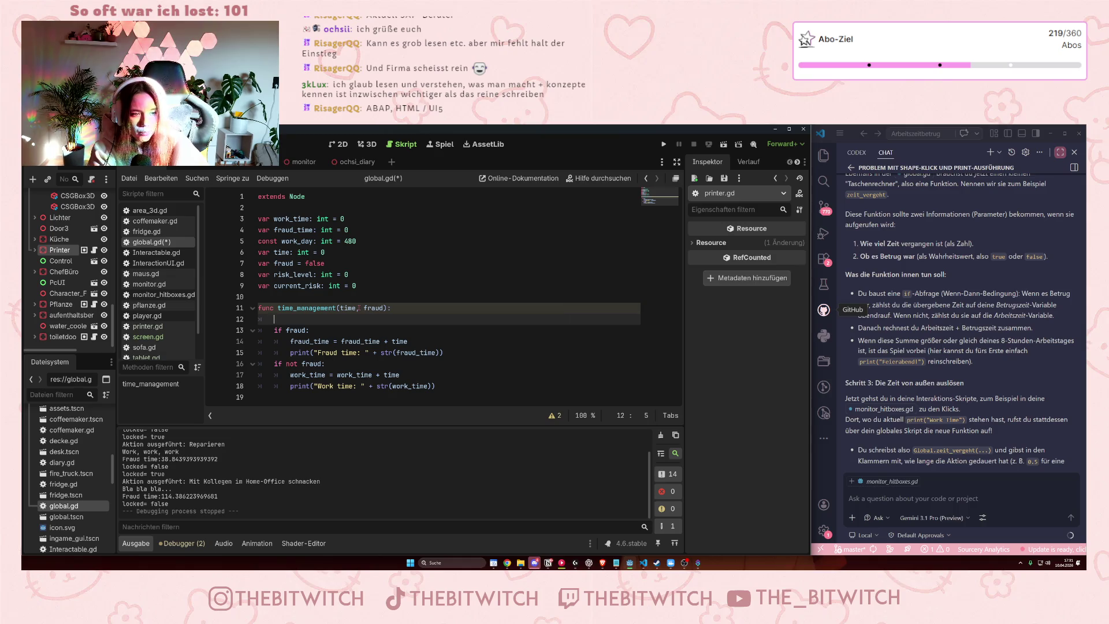
Write 'fraud_time = 0' as the first line of time_management and save global.gd.
text(fraud_time)
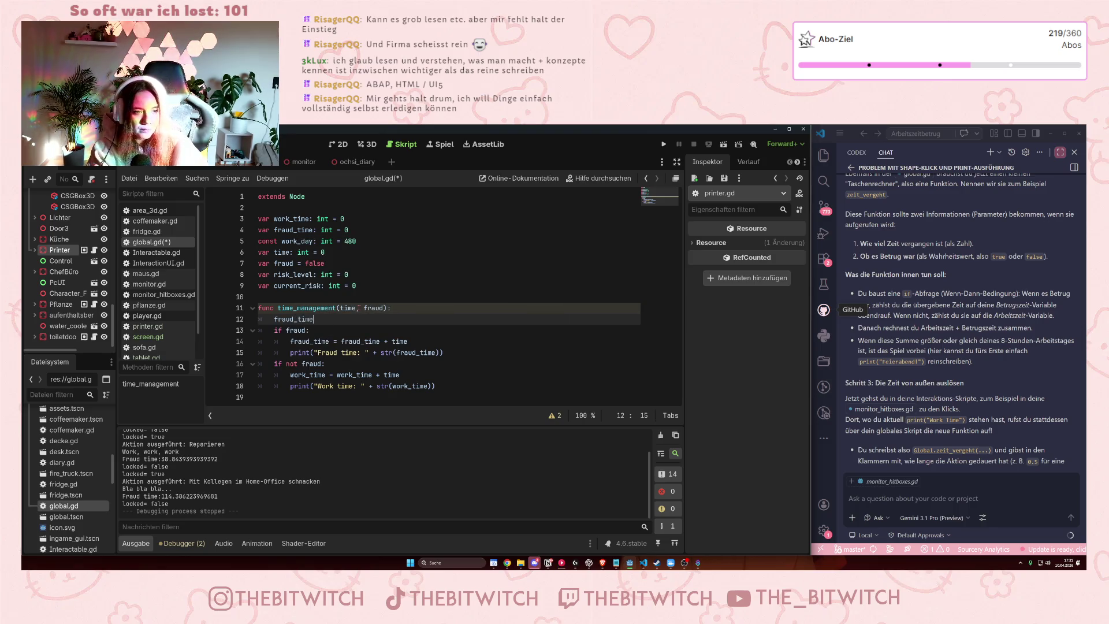
text( = 0)
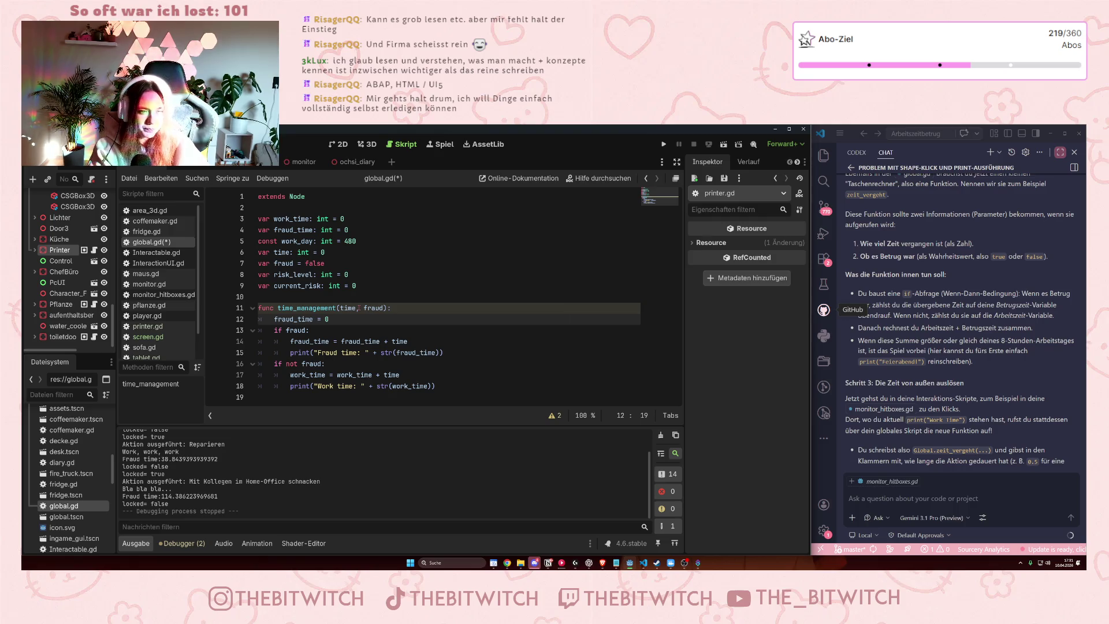
click(418, 312)
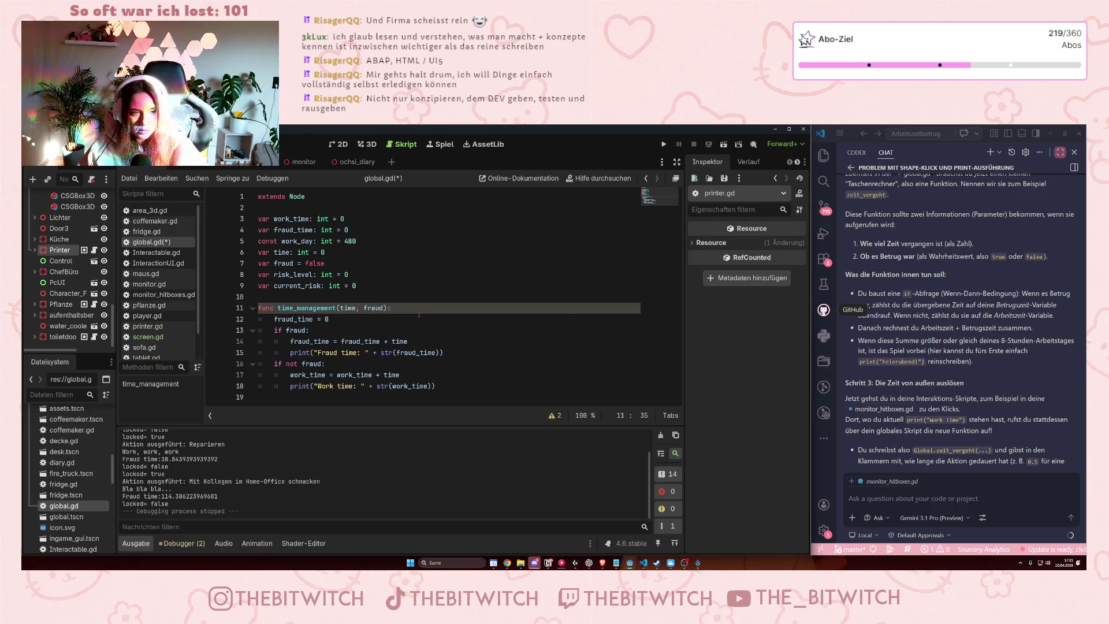
drag(329, 319, 266, 320)
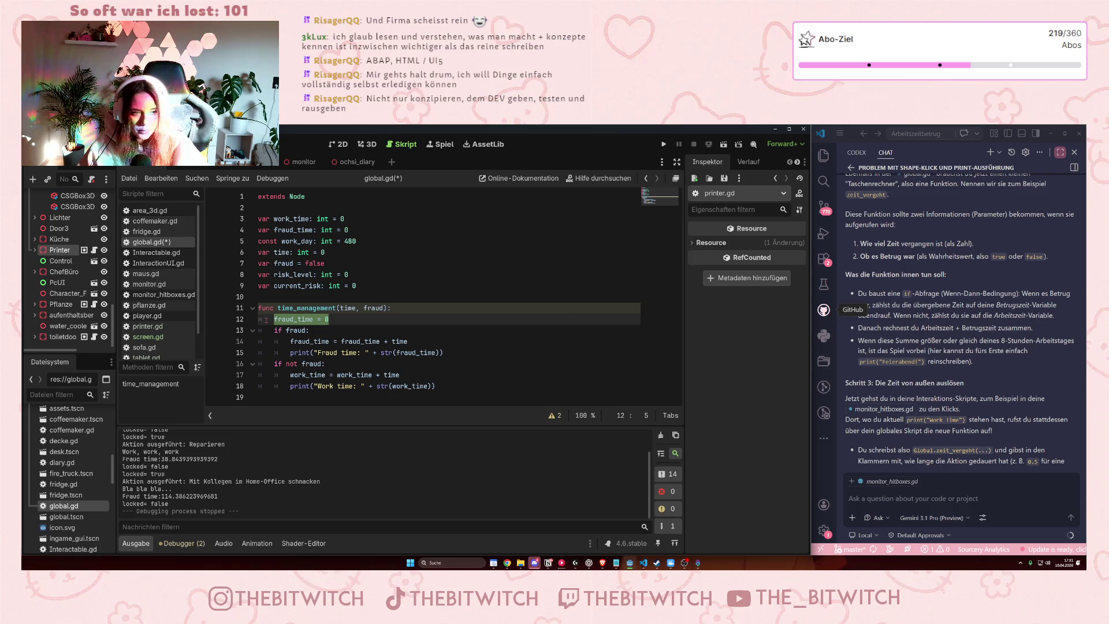
text(fraud_ti)
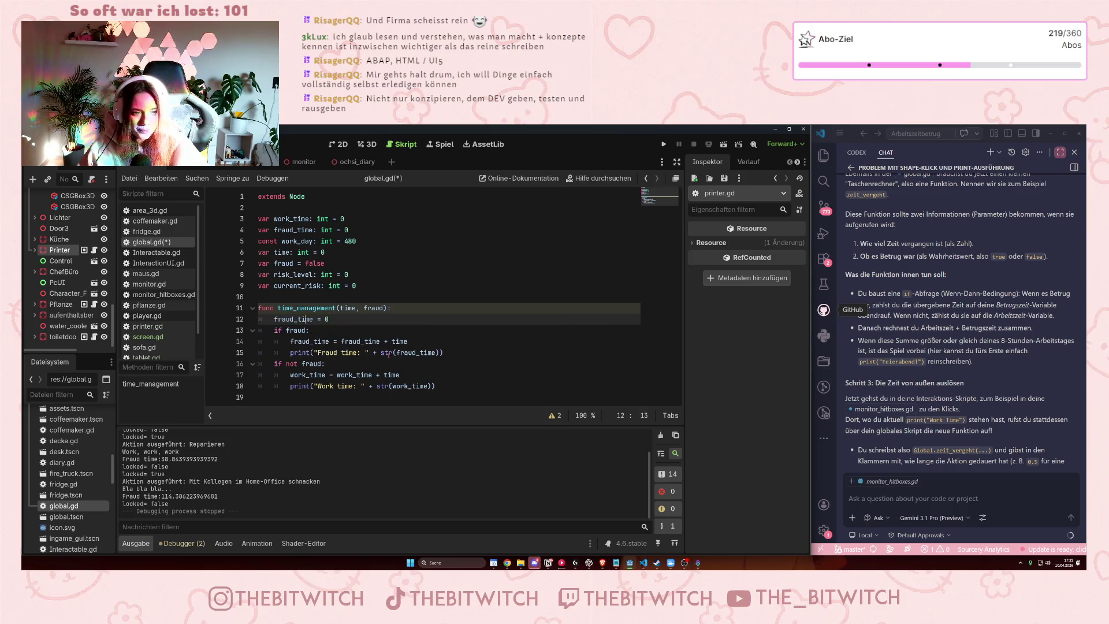
key(ctrl+s)
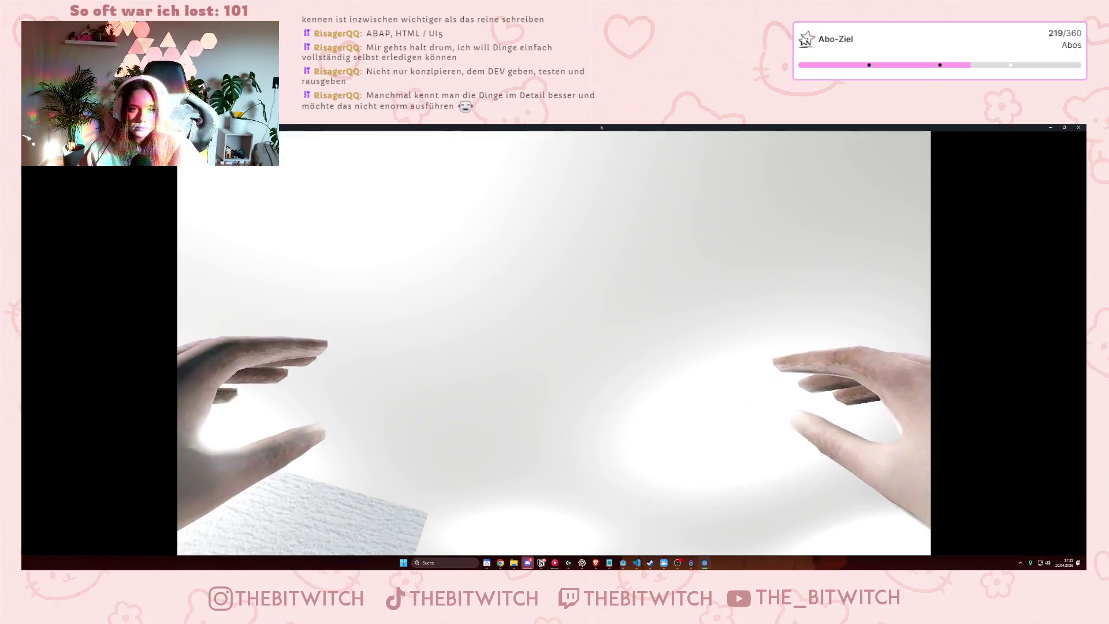
In the running game, use the printer's Reparieren and Papierstau erzeugen actions, then stop the game.
key(Escape)
drag(620, 142, 667, 196)
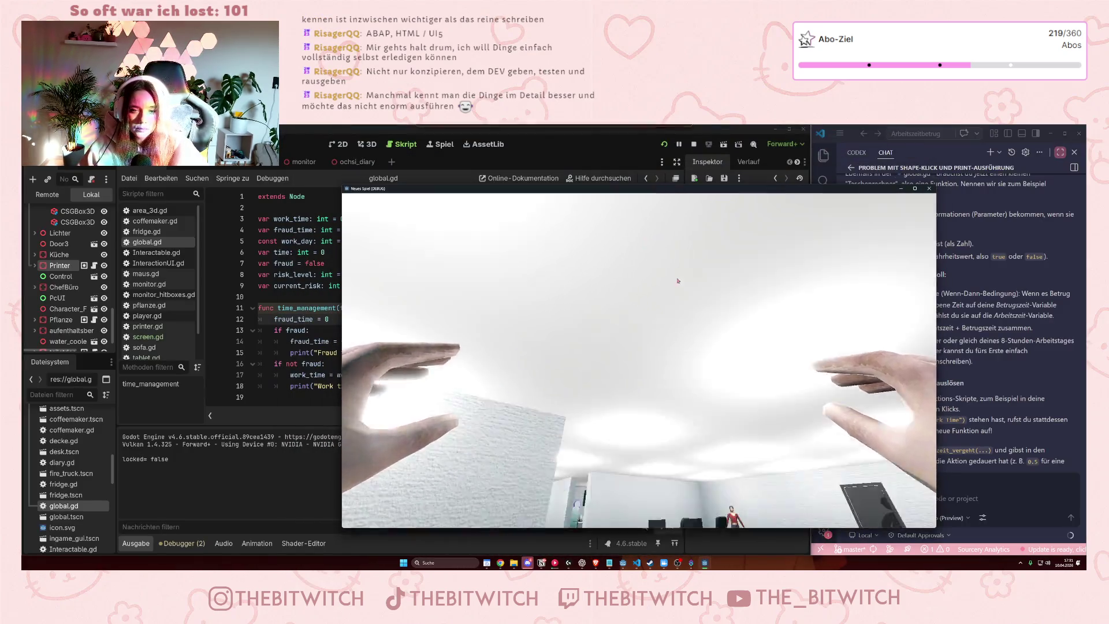
click(631, 324)
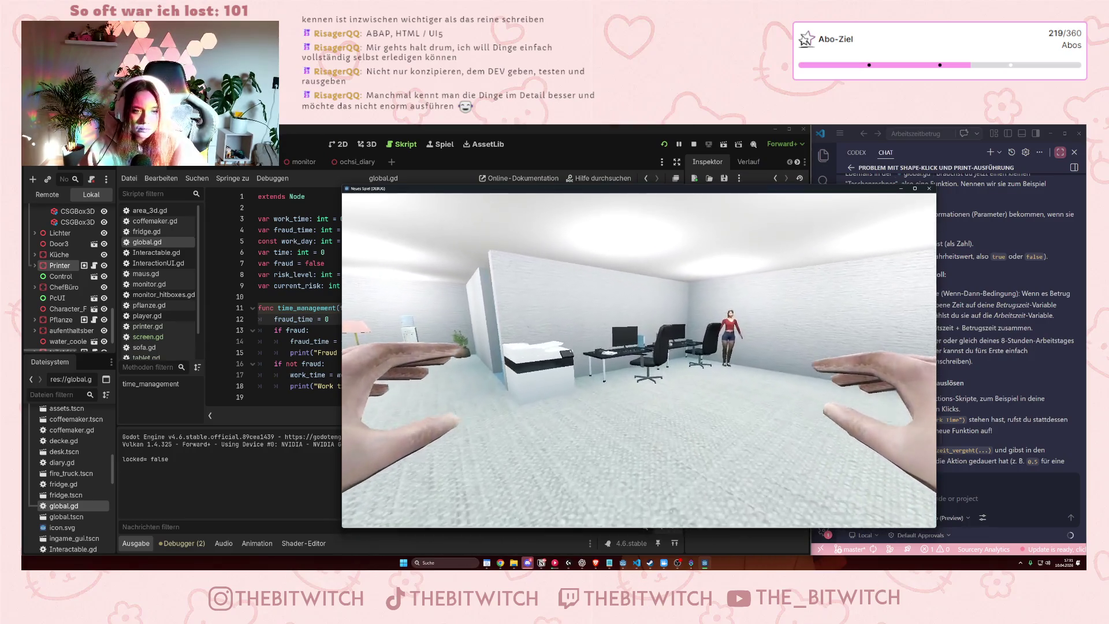
key(w)
click(639, 360)
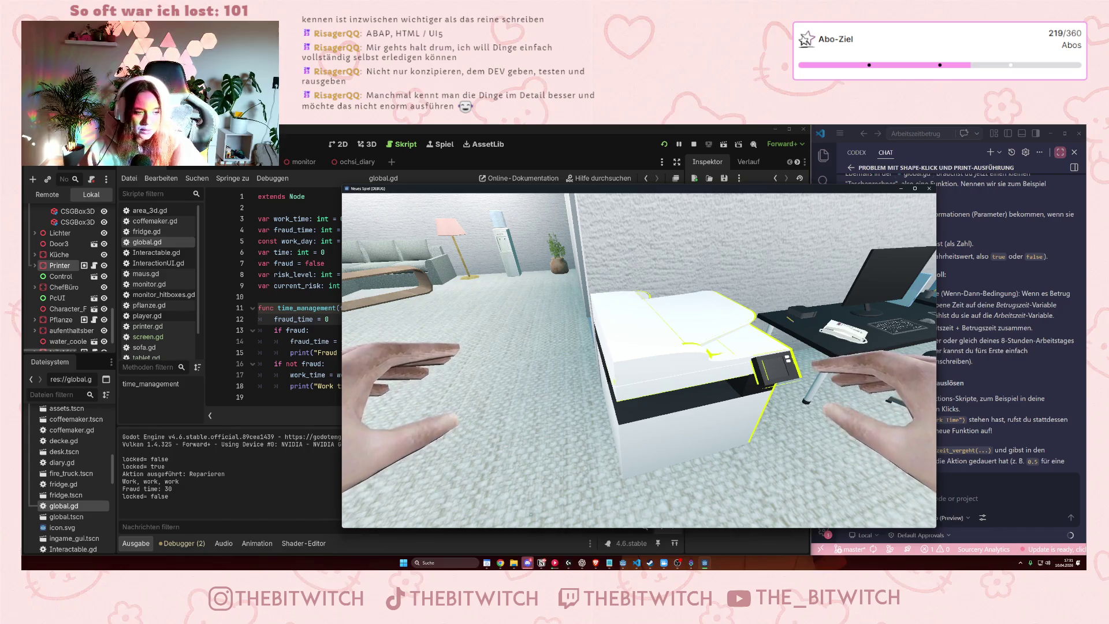
click(639, 360)
click(643, 317)
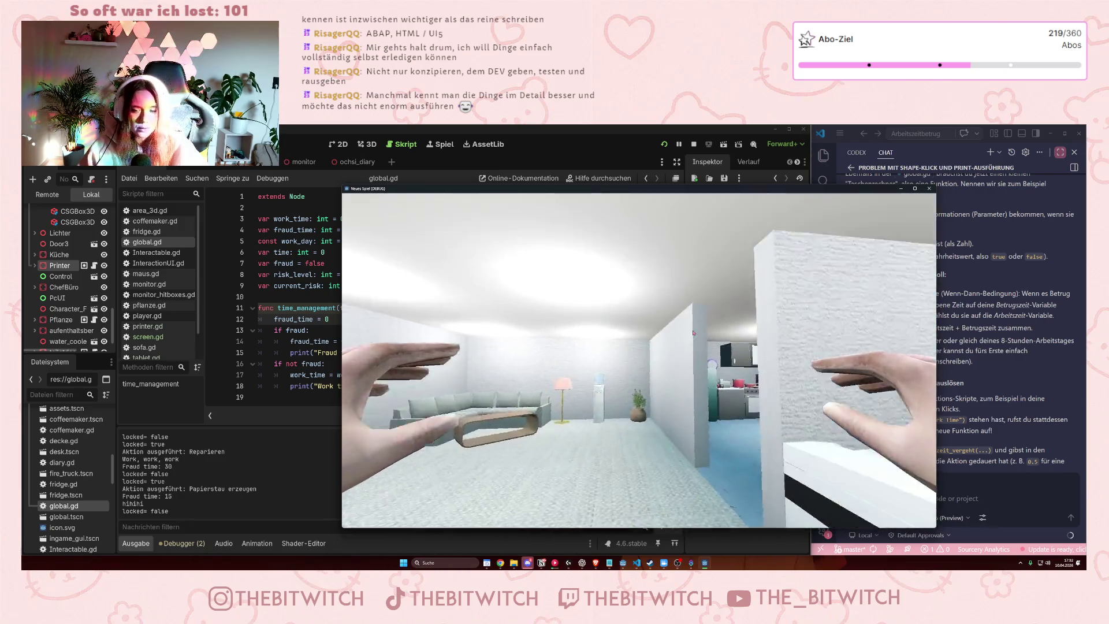
key(Escape)
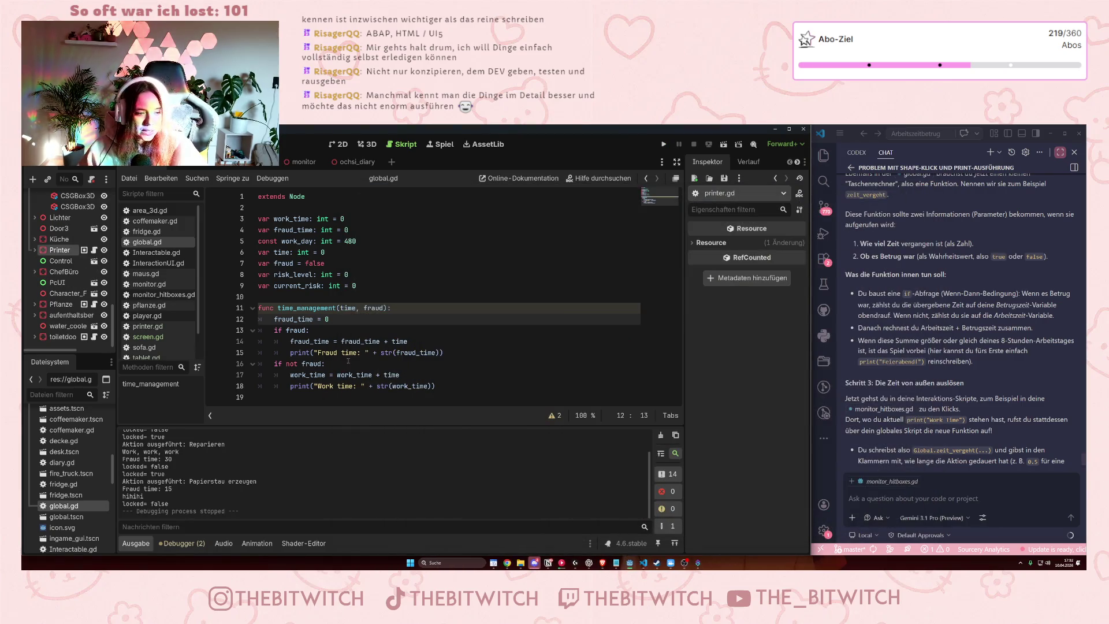
Delete the fraud_time = 0 line and start a new 'if' below the work-time print line.
drag(329, 319, 274, 318)
key(BackSpace)
key(BackSpace)
key(BackSpace)
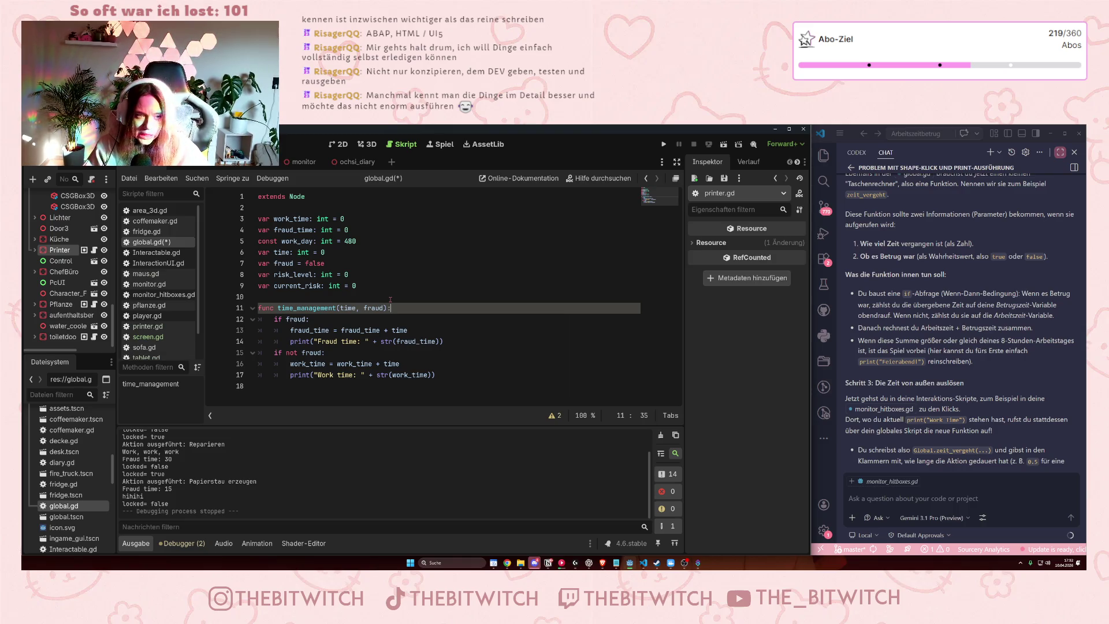
click(472, 370)
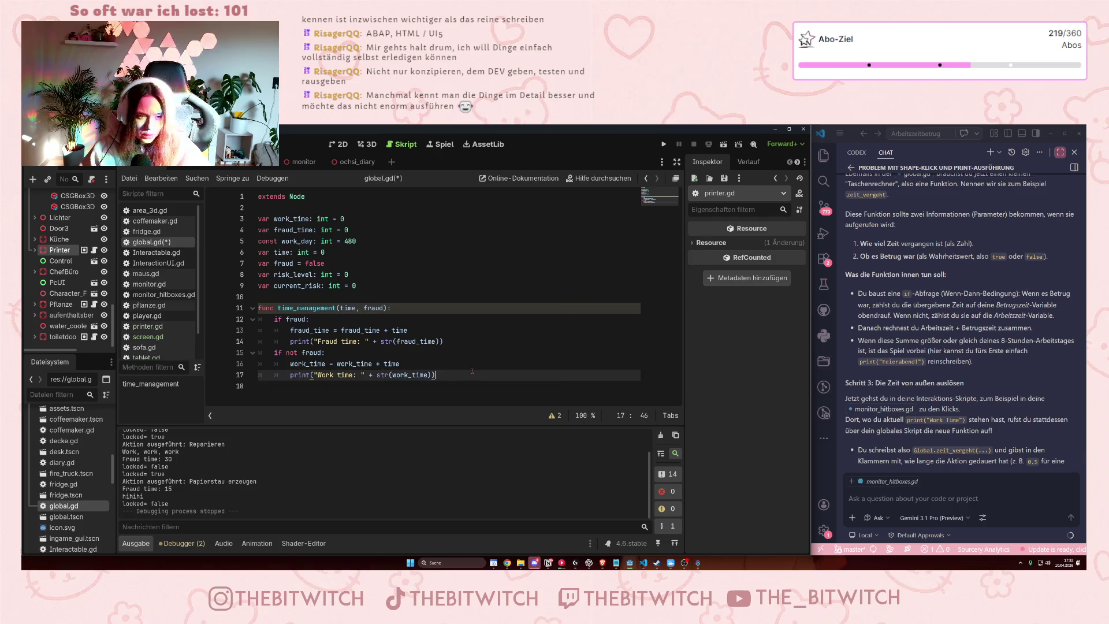
key(Return)
key(Return)
key(BackSpace)
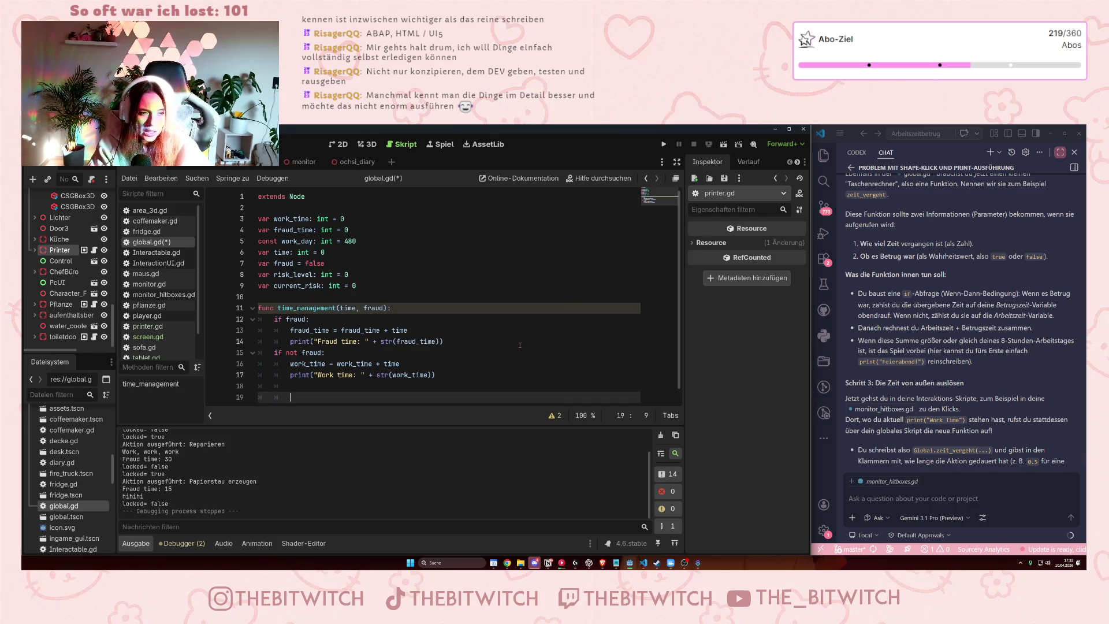
text(if)
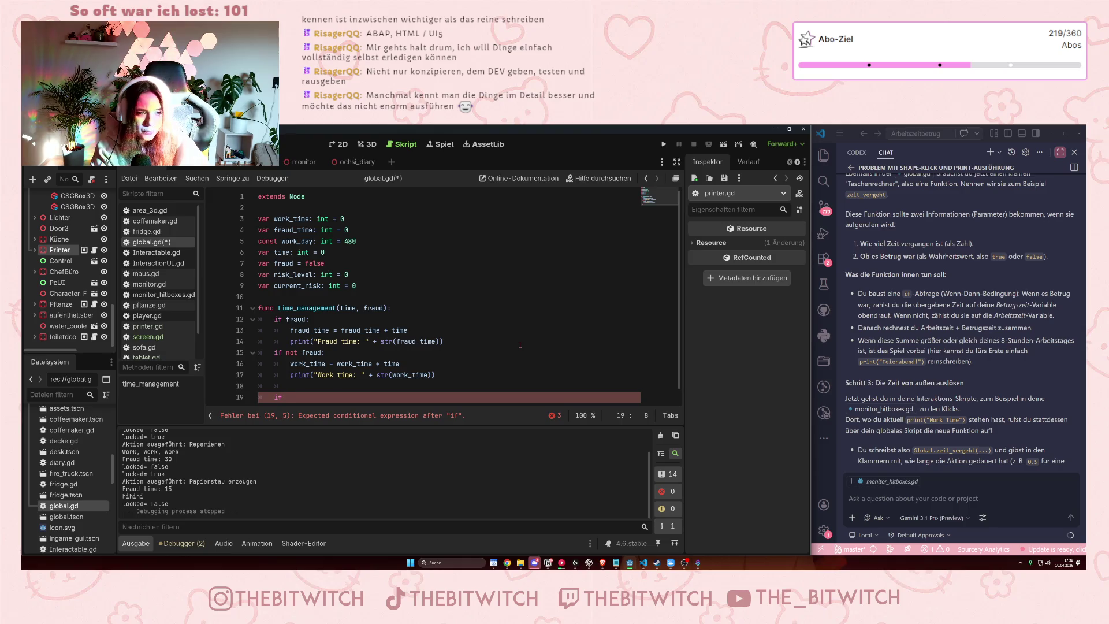
Finish the condition as 'if fraud_time + work_time >= word_day:' with fraud_time = 0 in its body.
text(fraud_time)
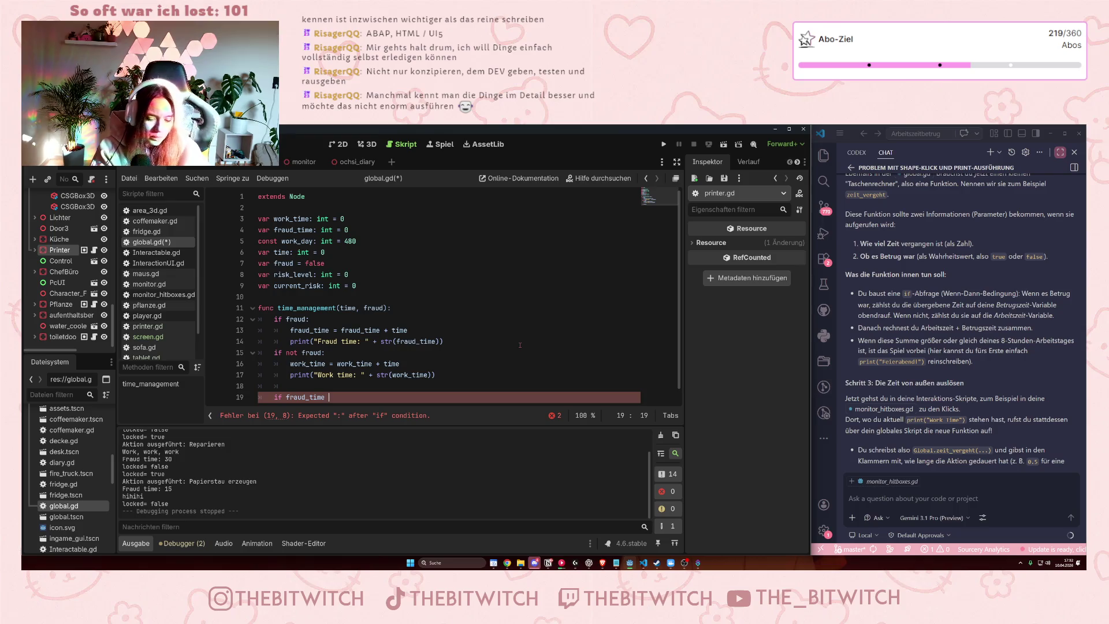
text(*)
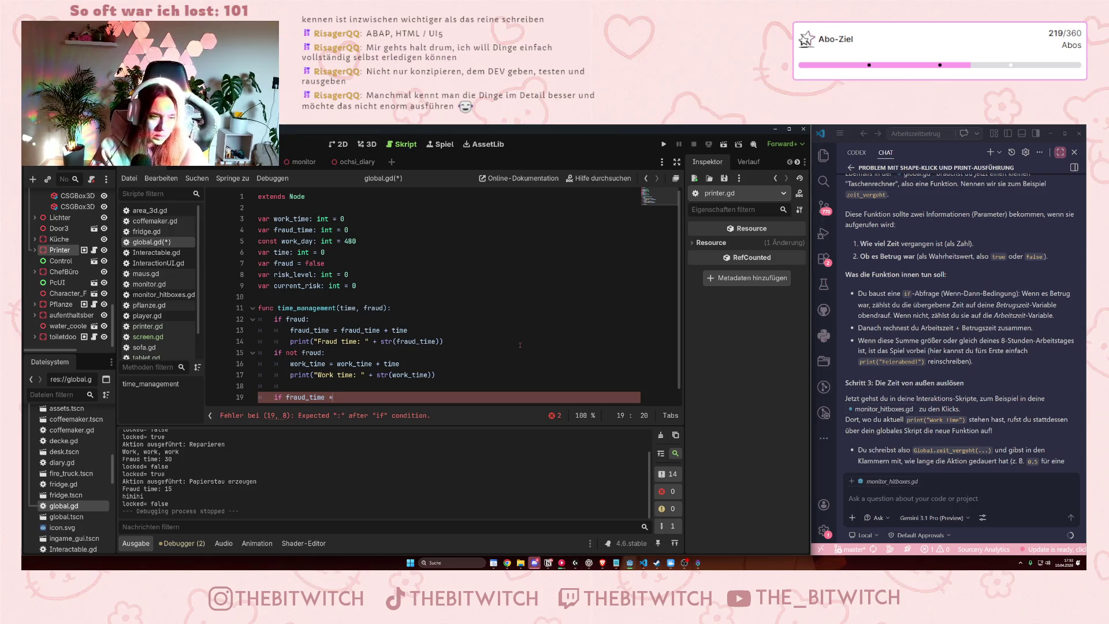
text(+)
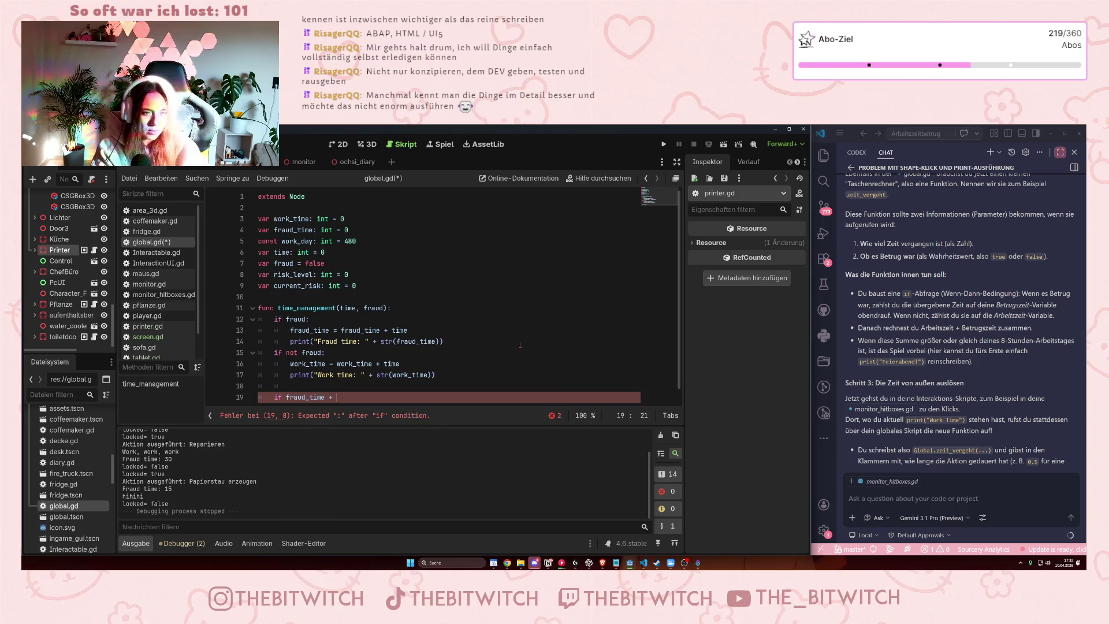
text(work_time =)
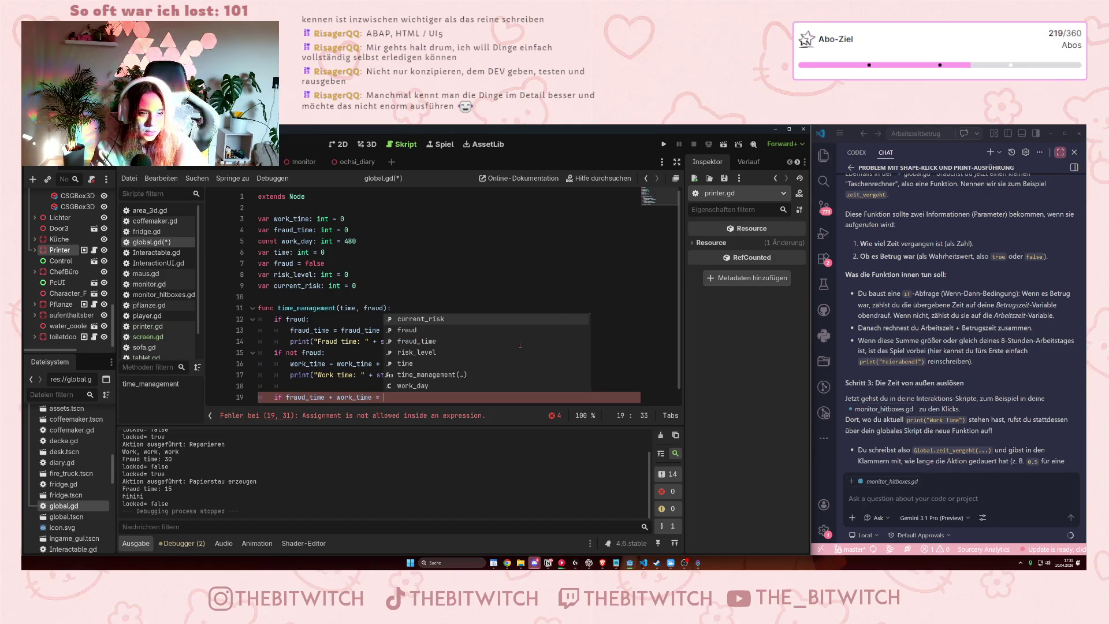
key(BackSpace)
key(BackSpace)
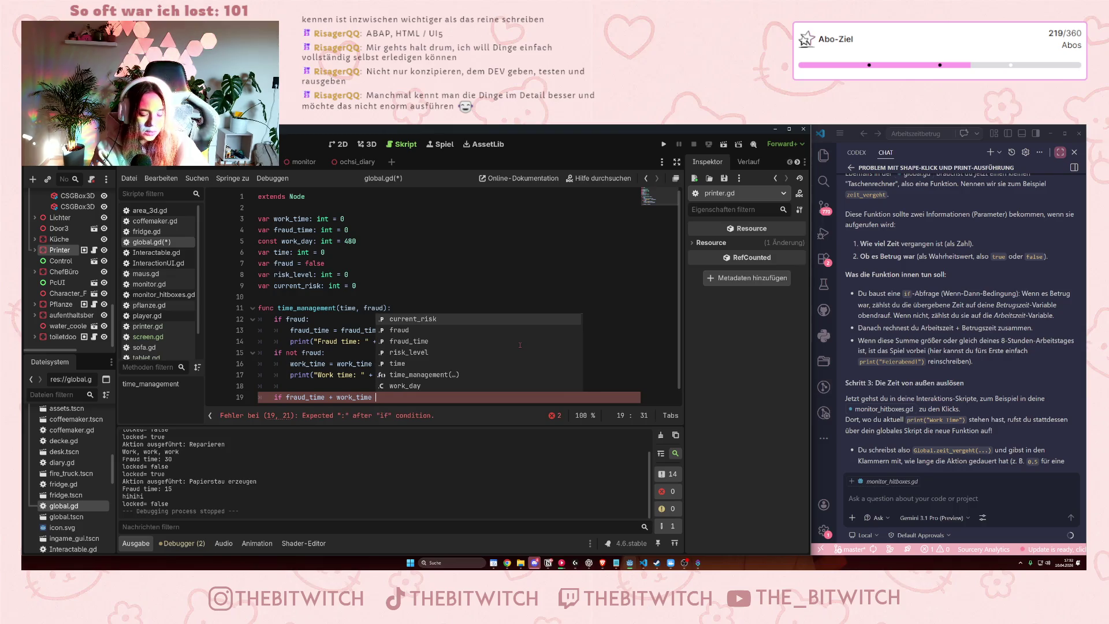
text(<)
key(BackSpace)
text(>)
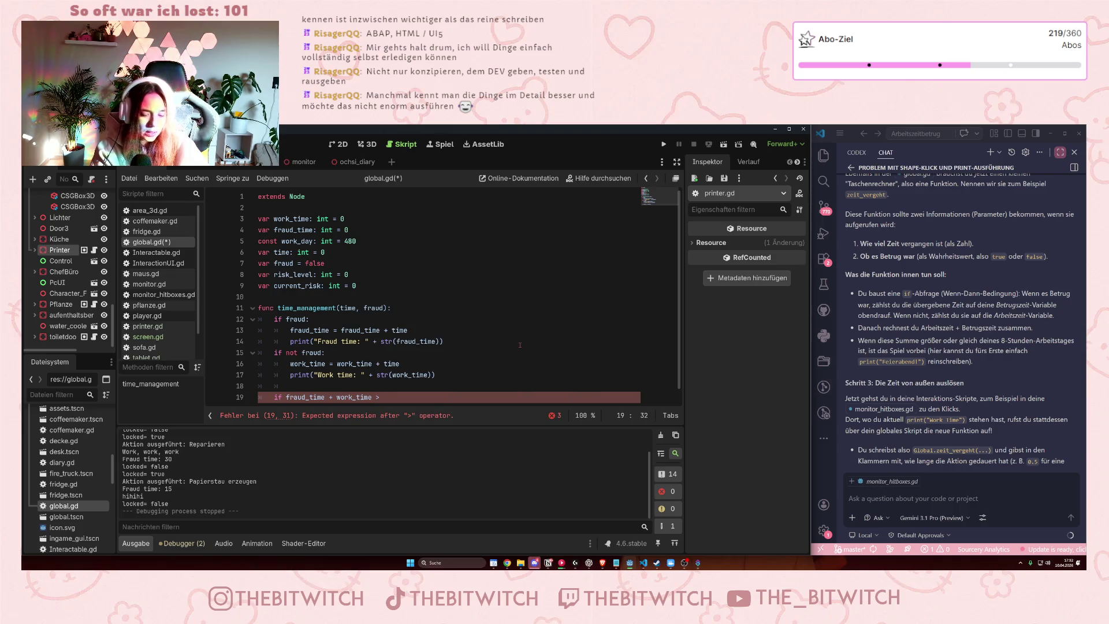
key(BackSpace)
key(BackSpace)
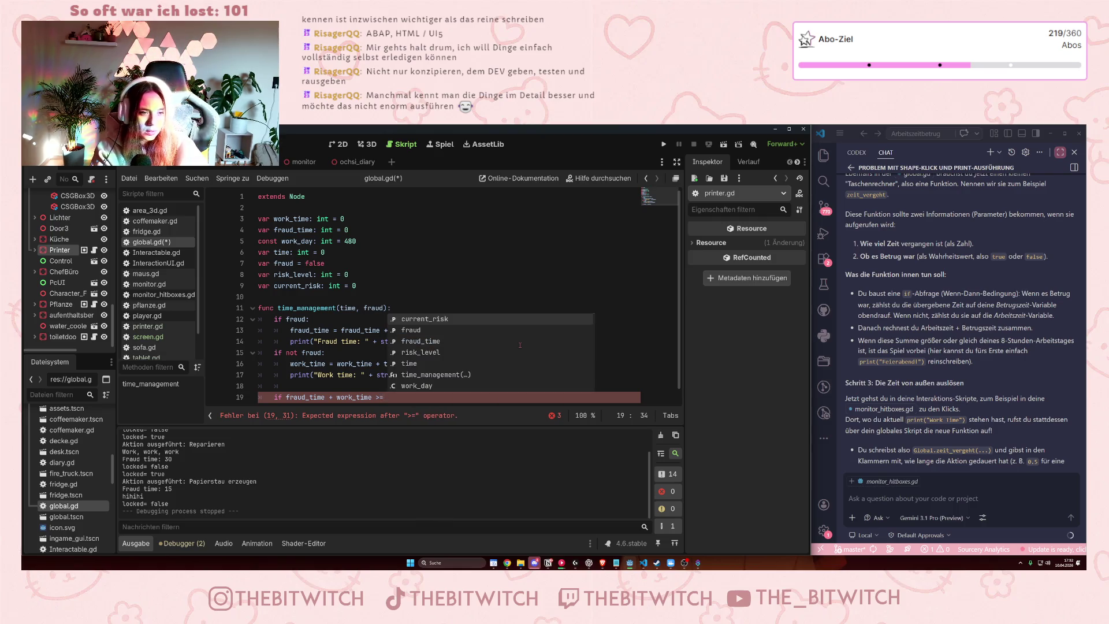
text(word_day)
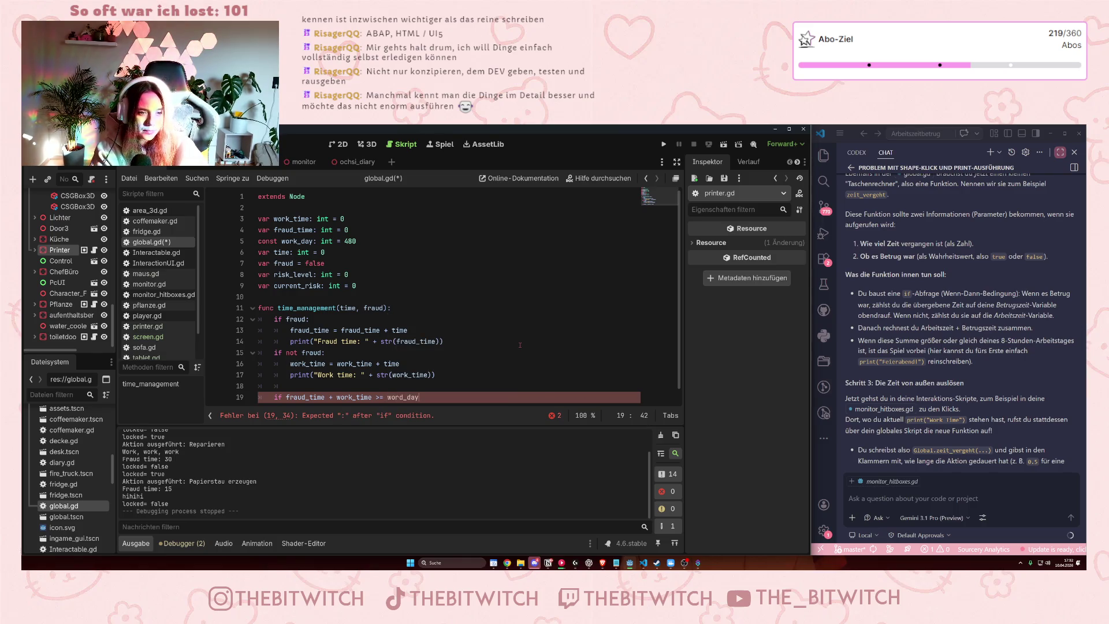
text(:)
key(Return)
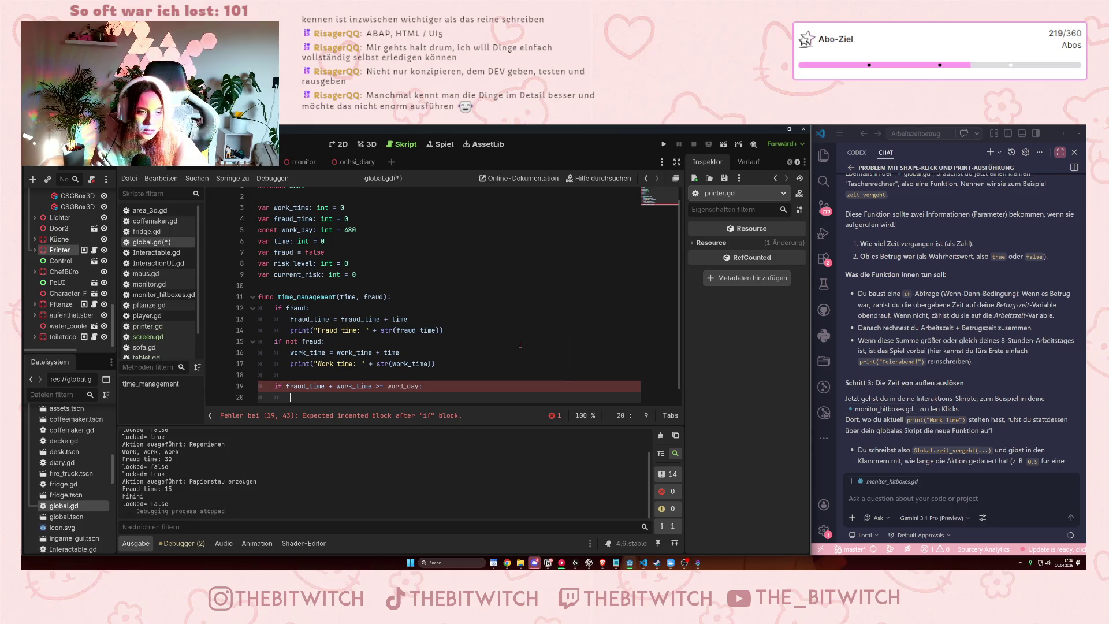
text(fraud)
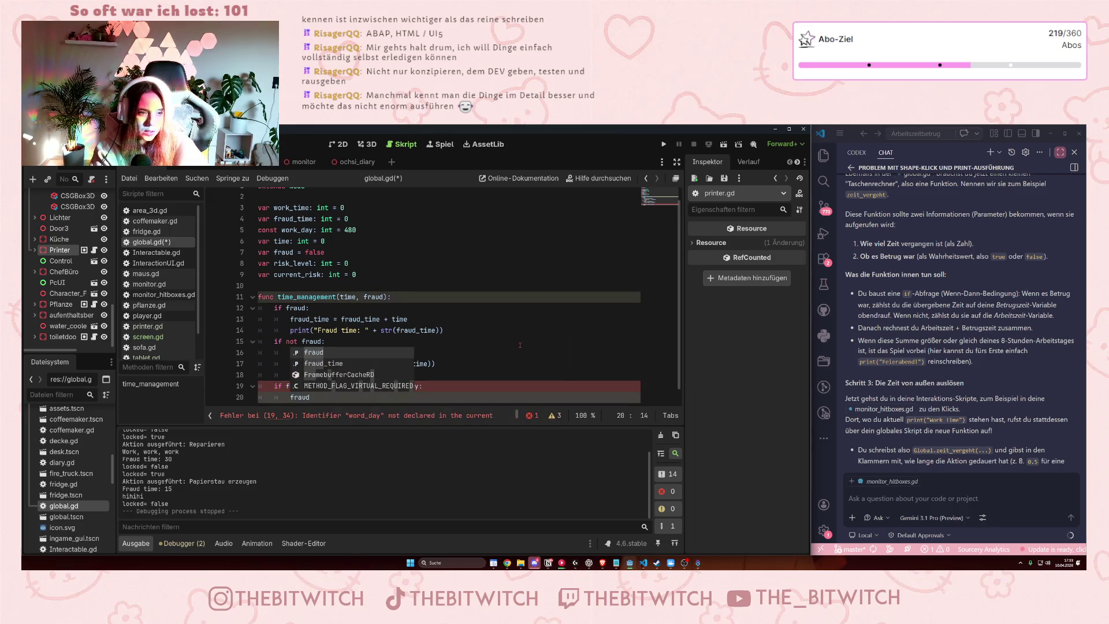
text(_time)
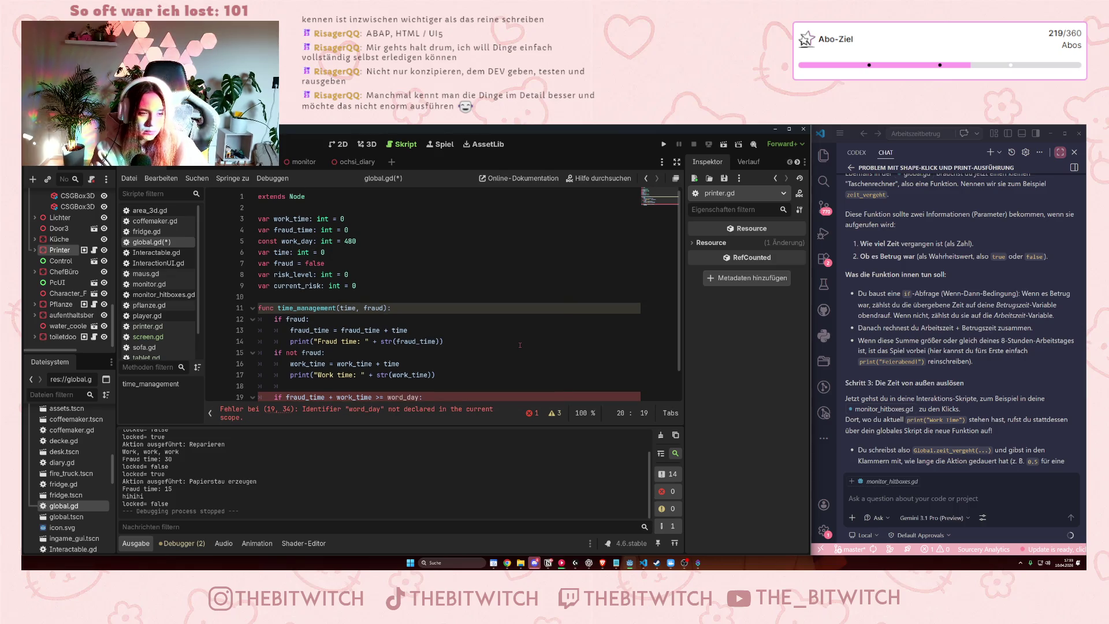
text( = 0)
Add work_time = 0, time = 0, fraud = false and current_risk = 0 inside the if block.
key(Return)
text(work_time )
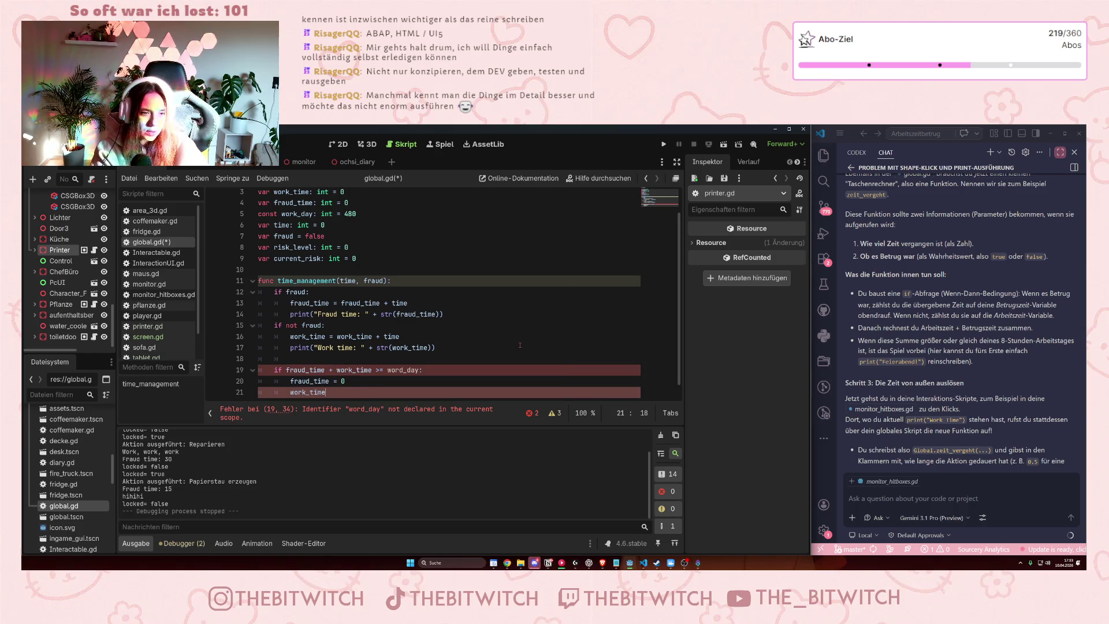
text(= 0)
key(Return)
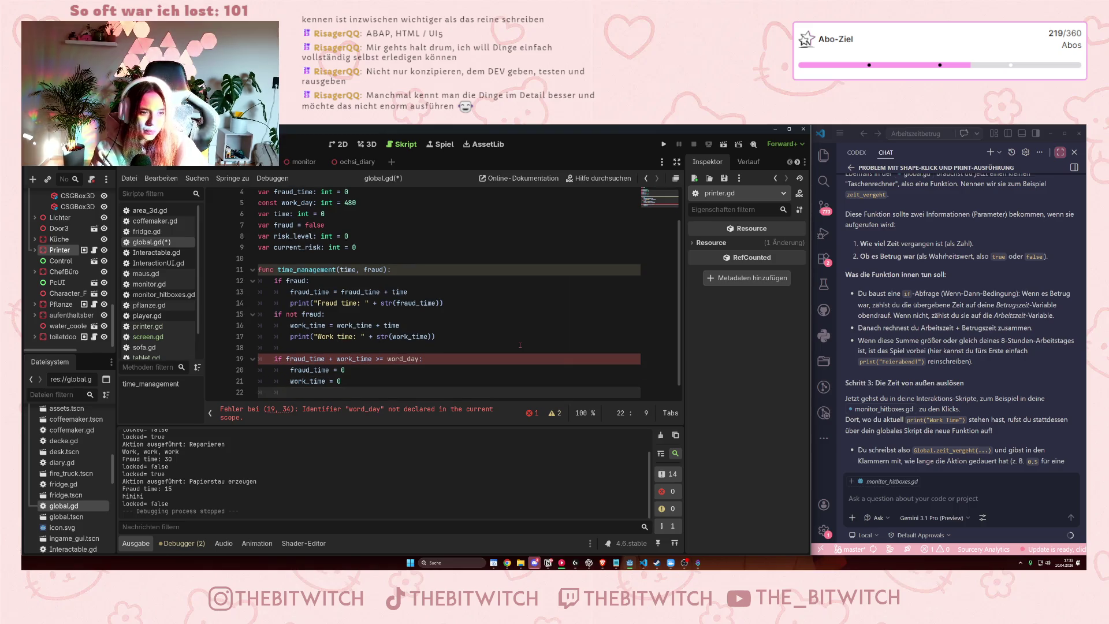
text(time)
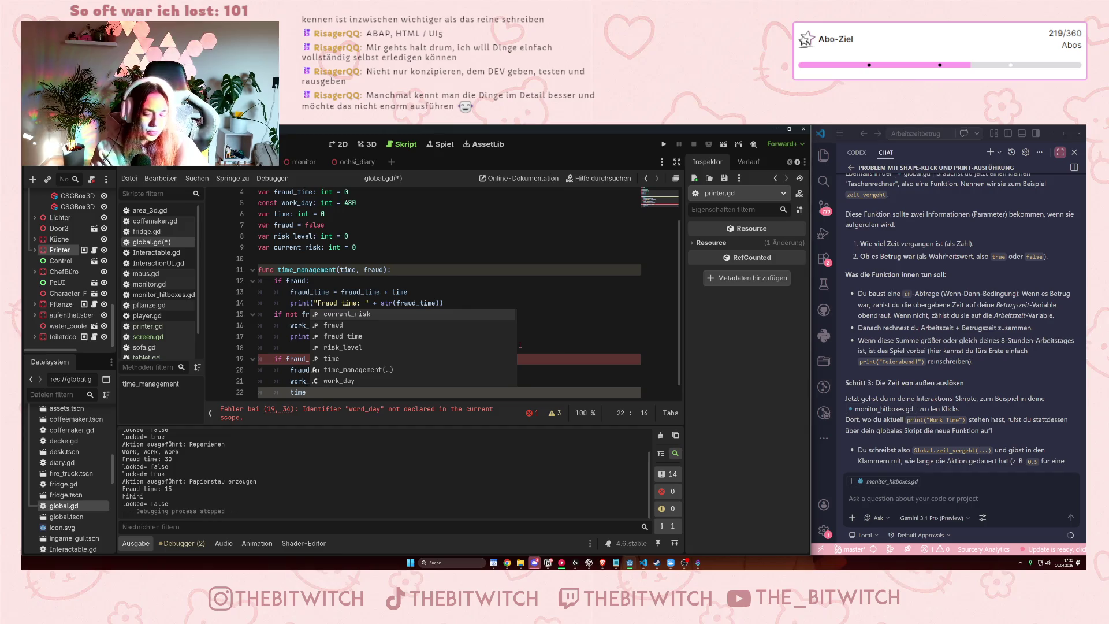
text( = 0)
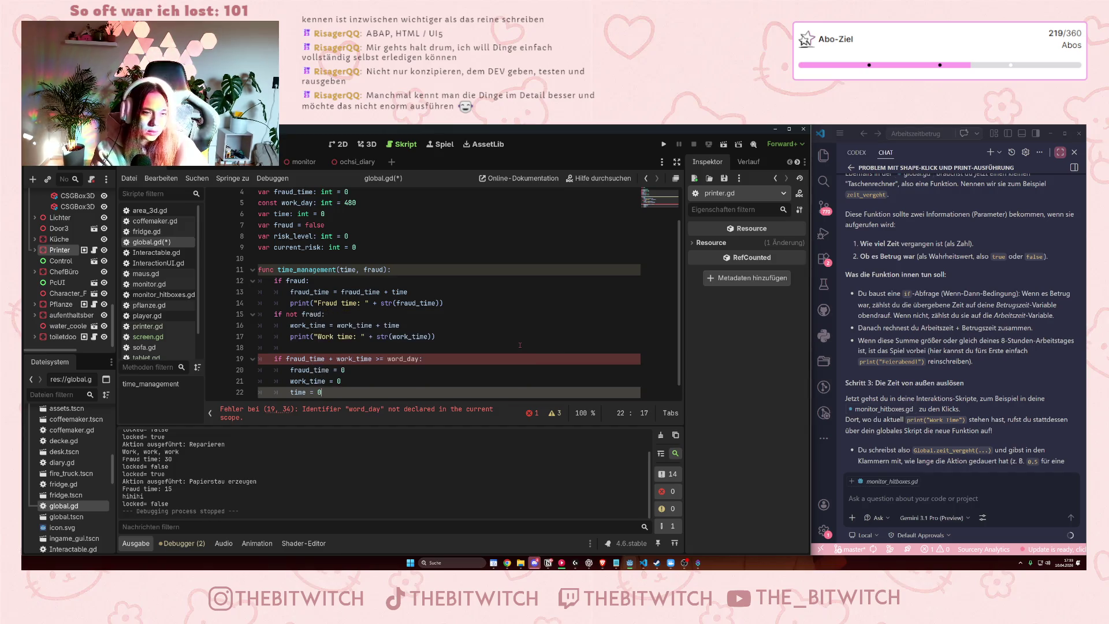
key(Return)
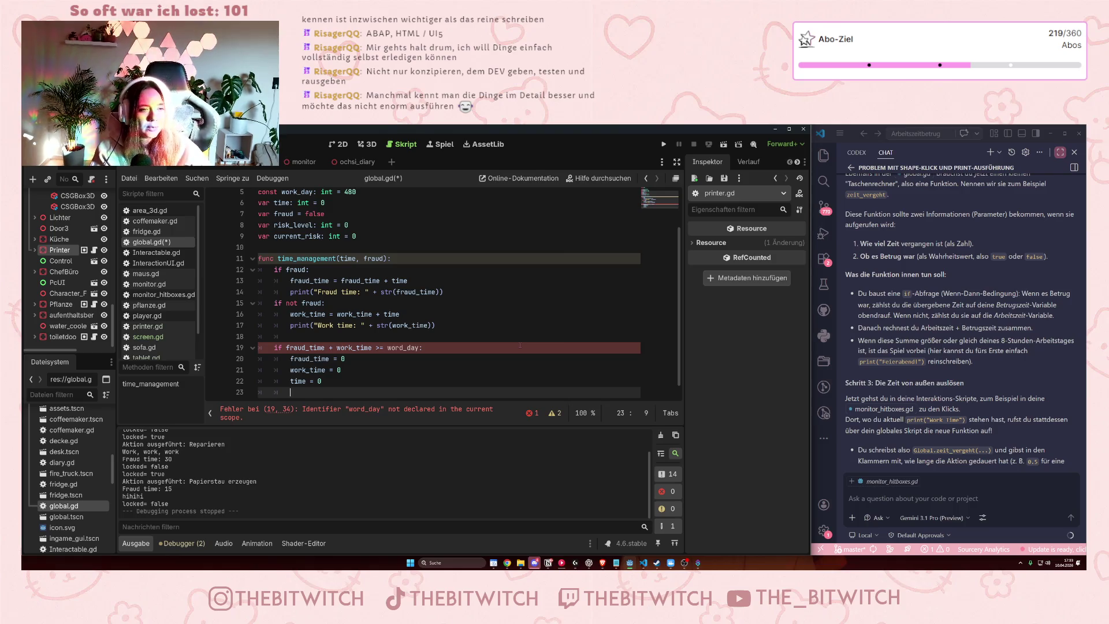
text(fraud )
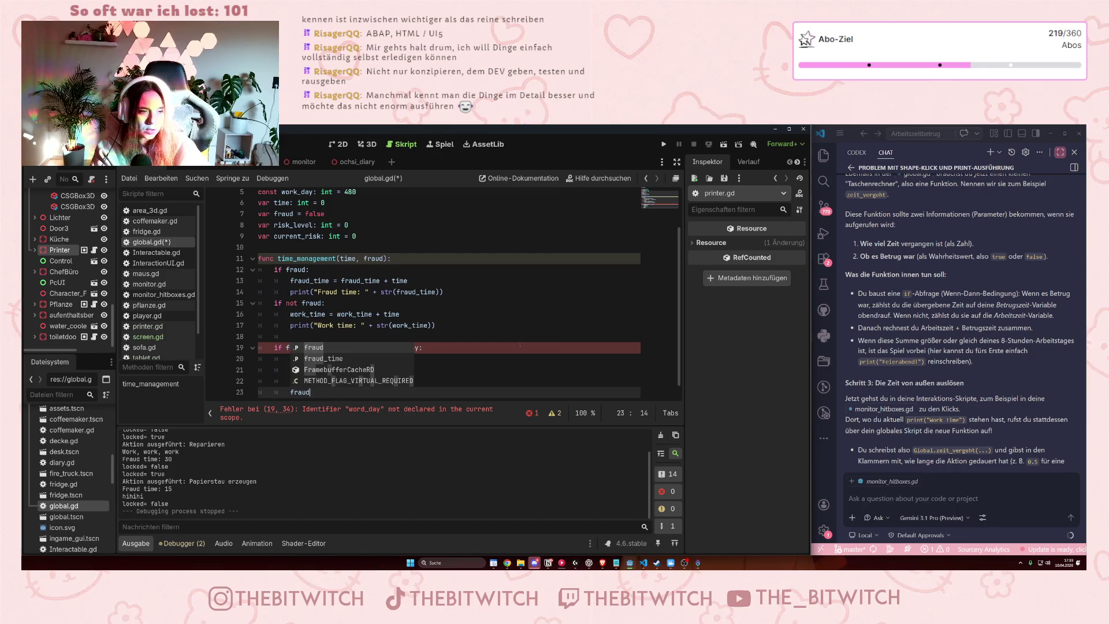
text(= false)
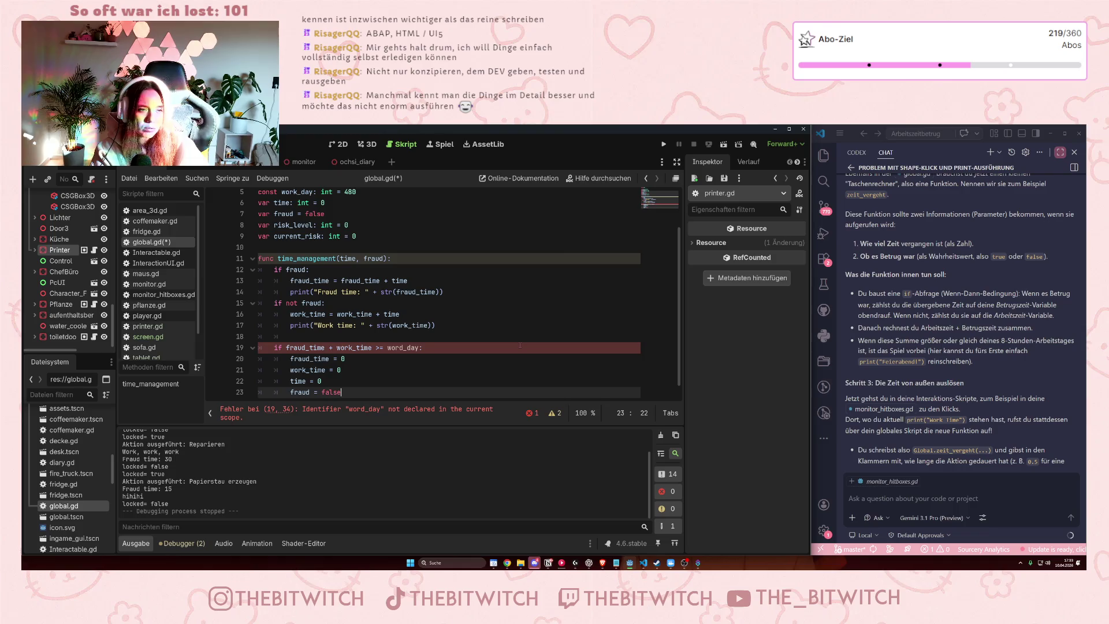
key(Return)
text(current)
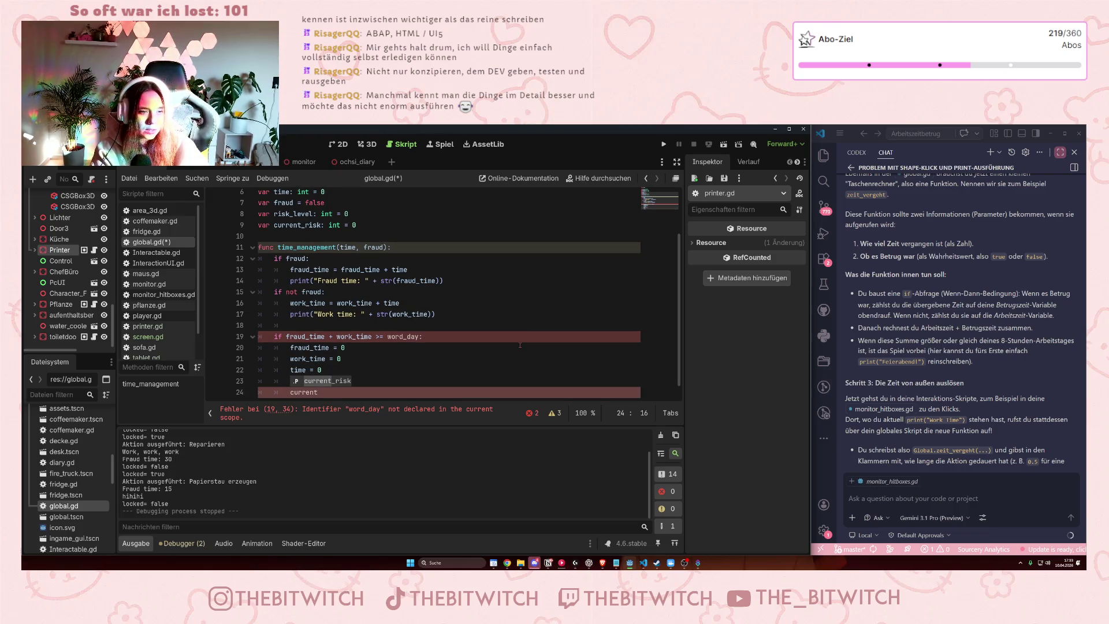
text(_ris)
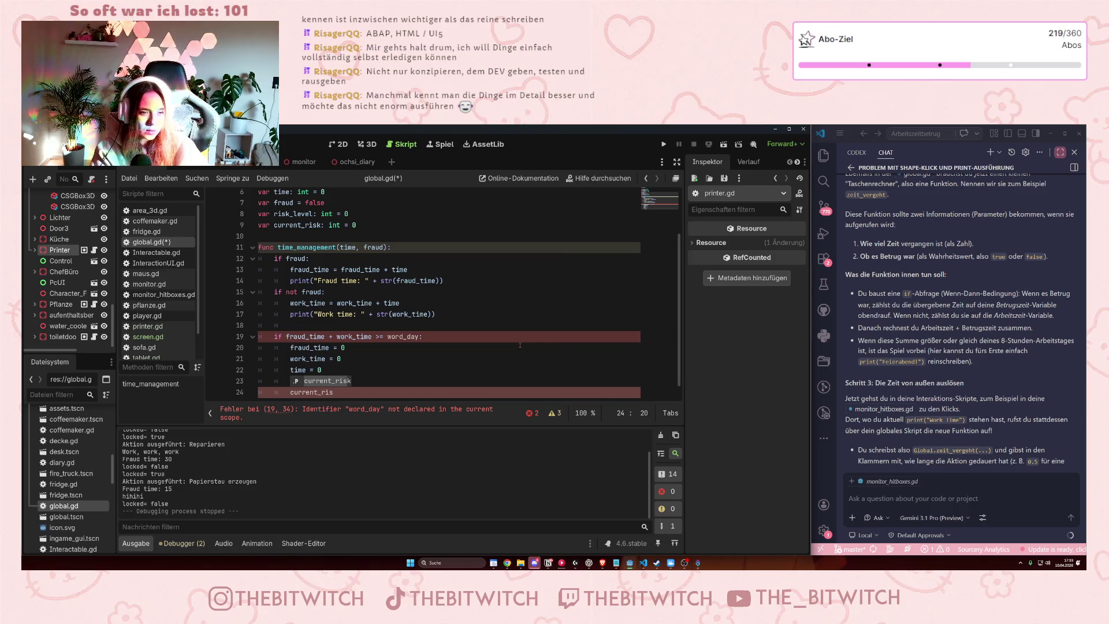
text(k = 0)
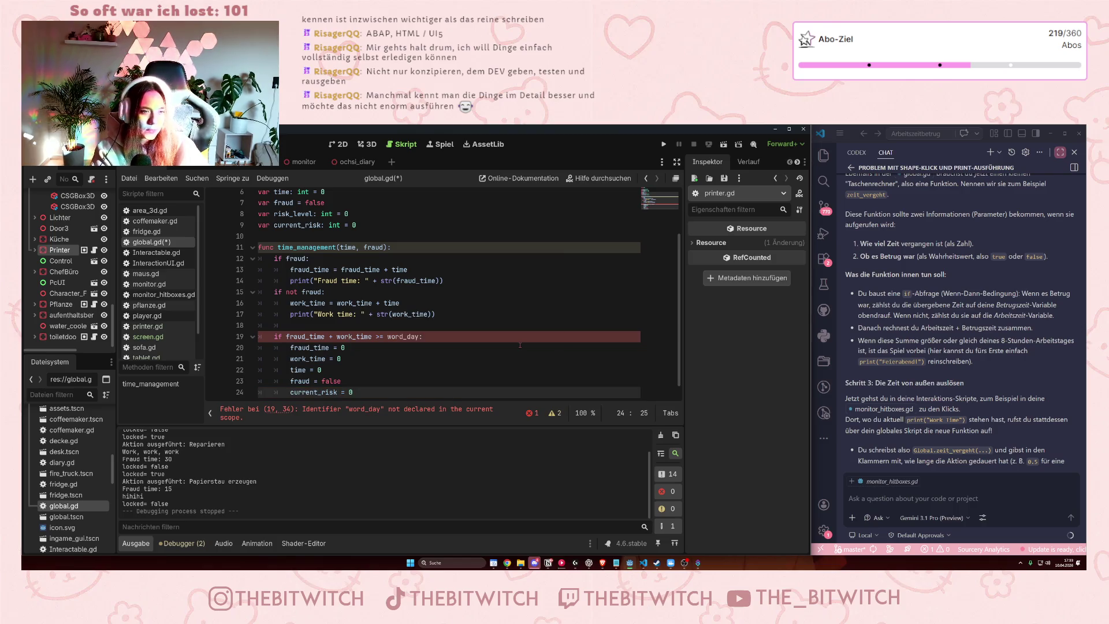
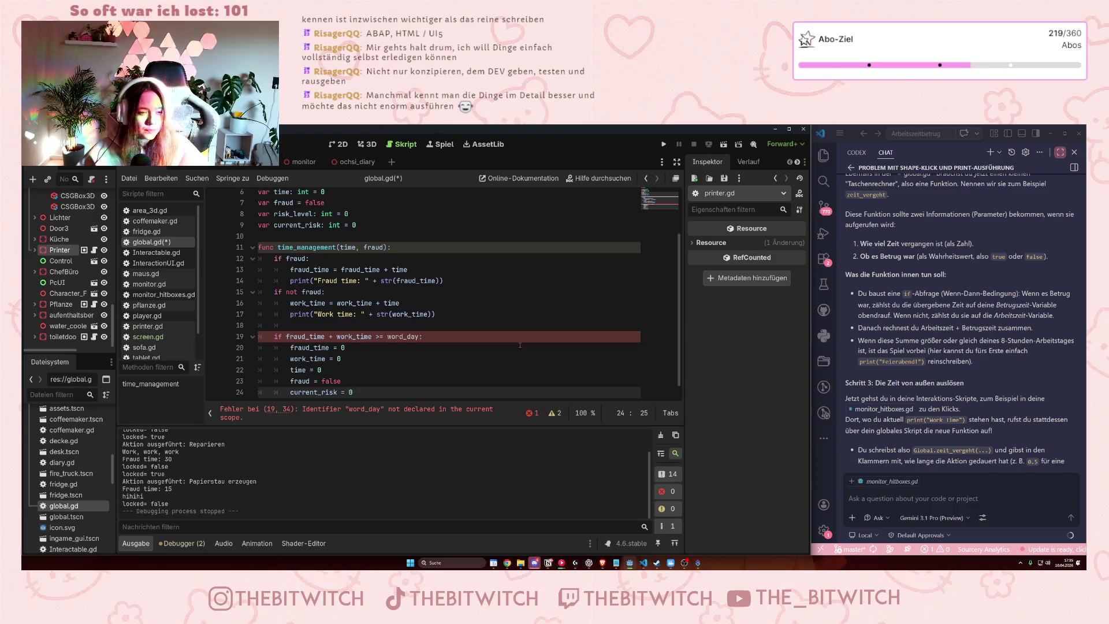
Correct 'word_day' to 'work_day' on line 19 of global.gd and save the script.
click(401, 337)
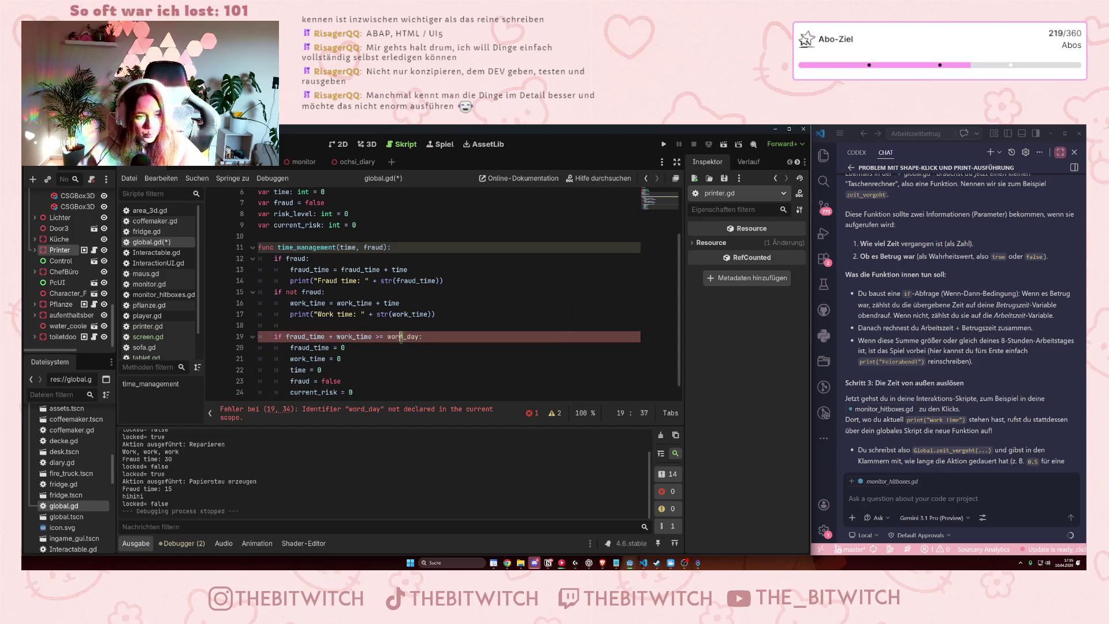
key(Delete)
text(k)
click(373, 376)
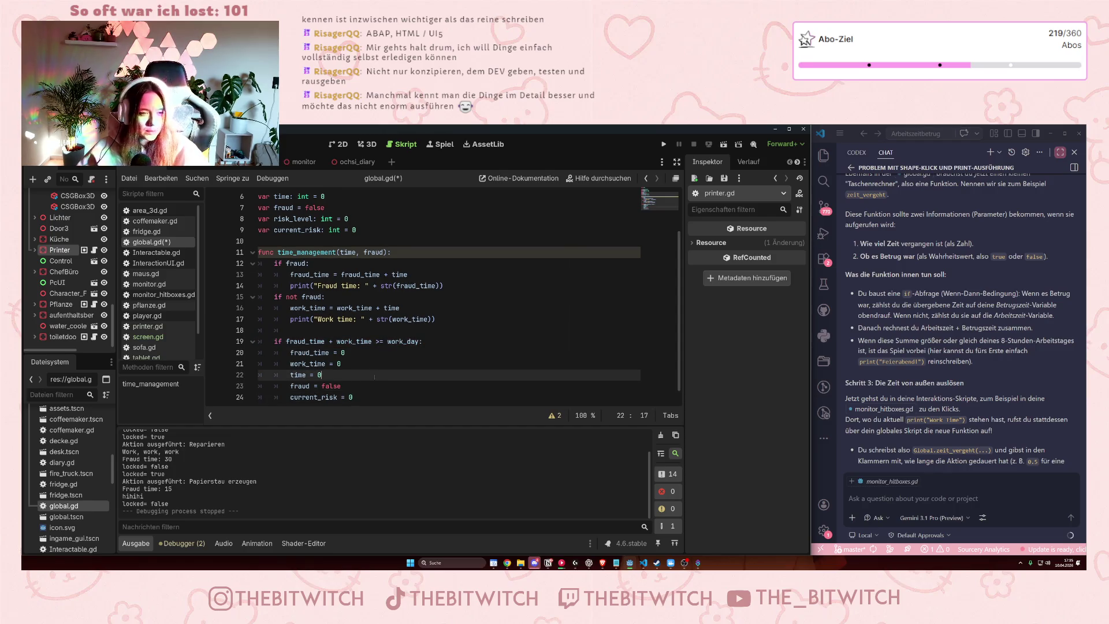
key(ctrl+s)
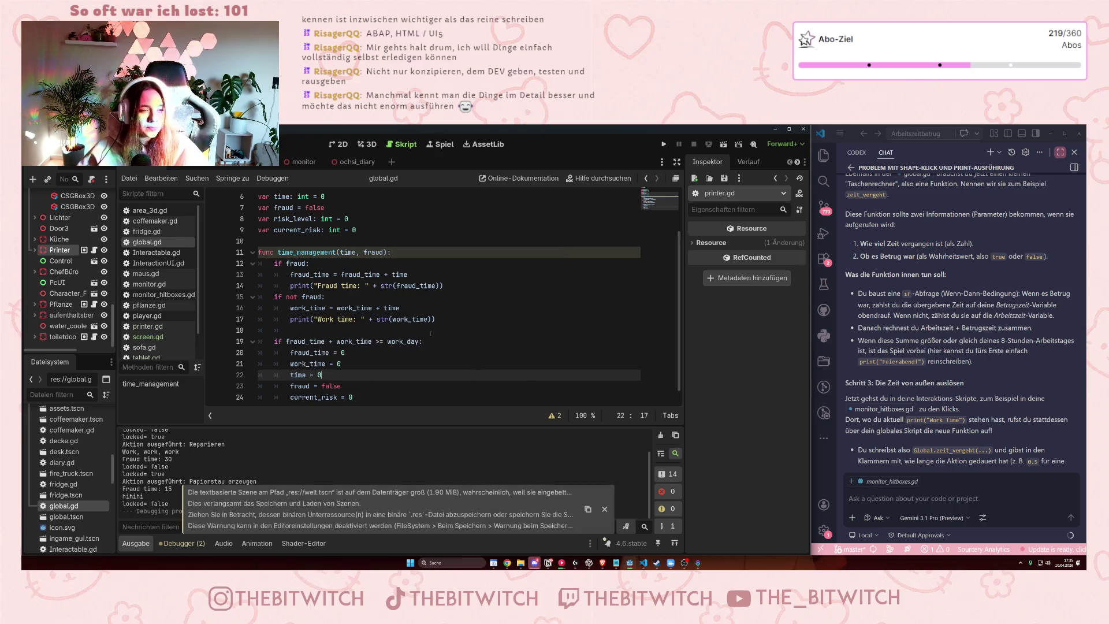
Run the 3D office game to test the corrected condition.
click(379, 330)
click(347, 363)
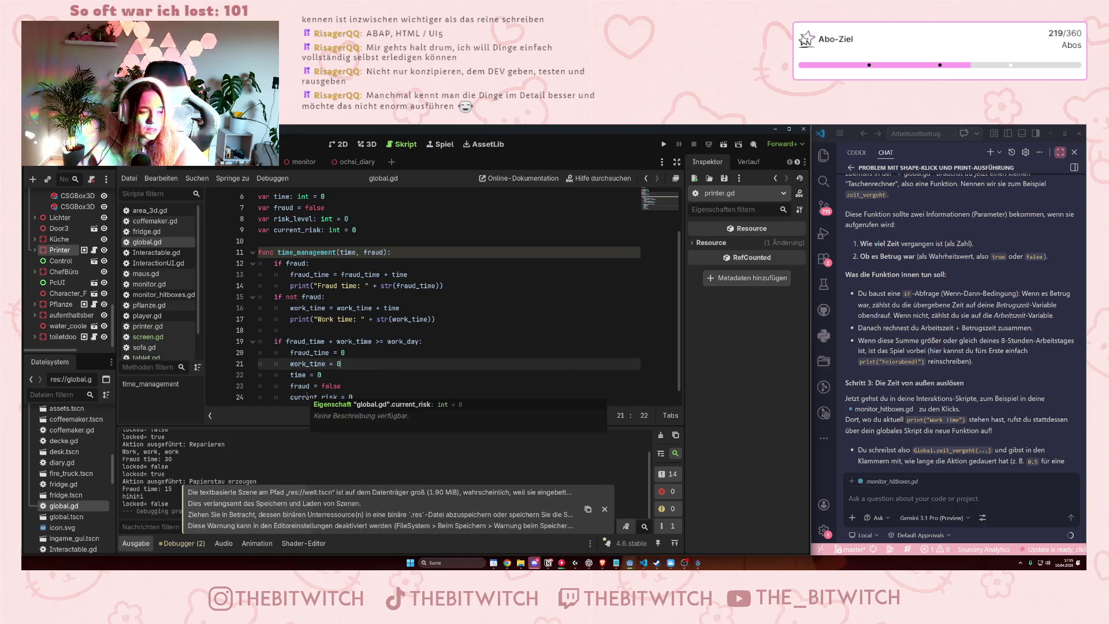
click(663, 144)
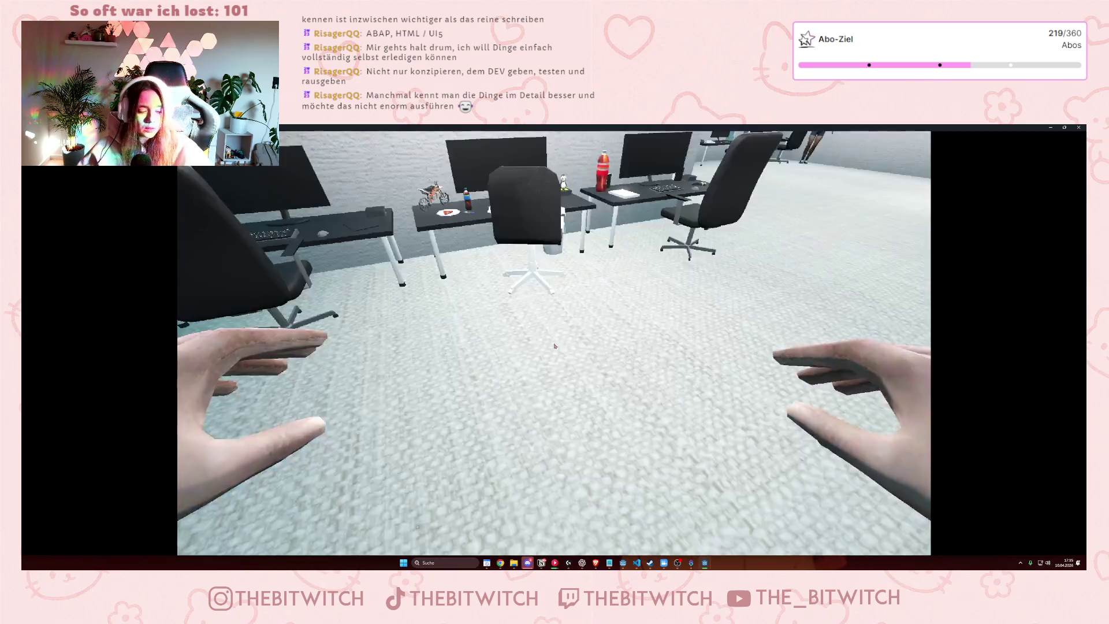
Walk to the printer and repair it twice, raising fraud time to 60.
key(super+Down)
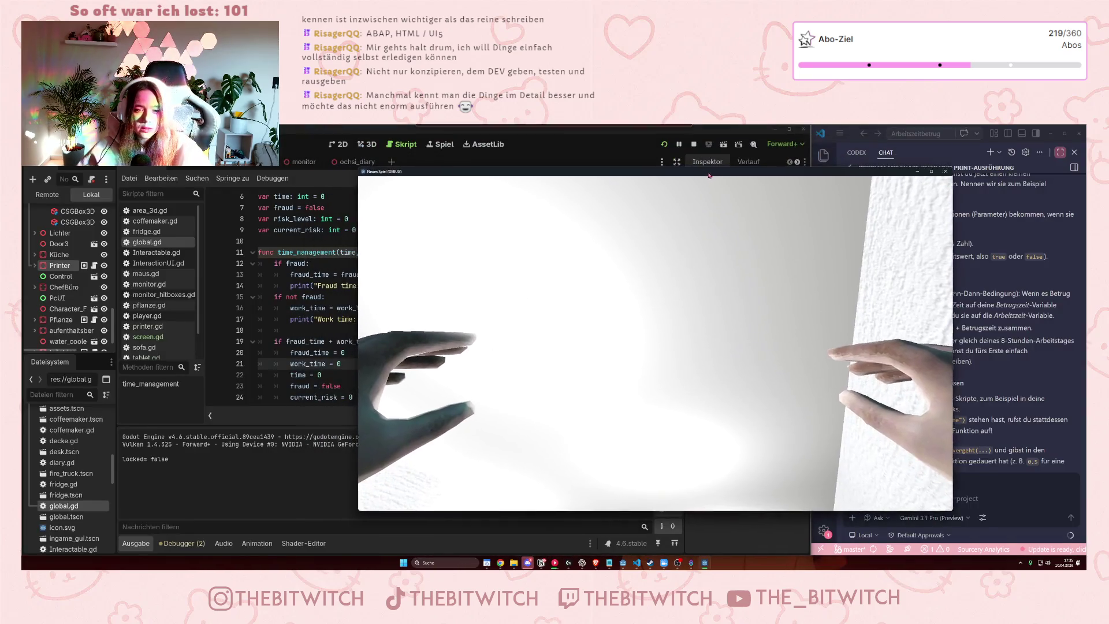
drag(709, 176, 744, 180)
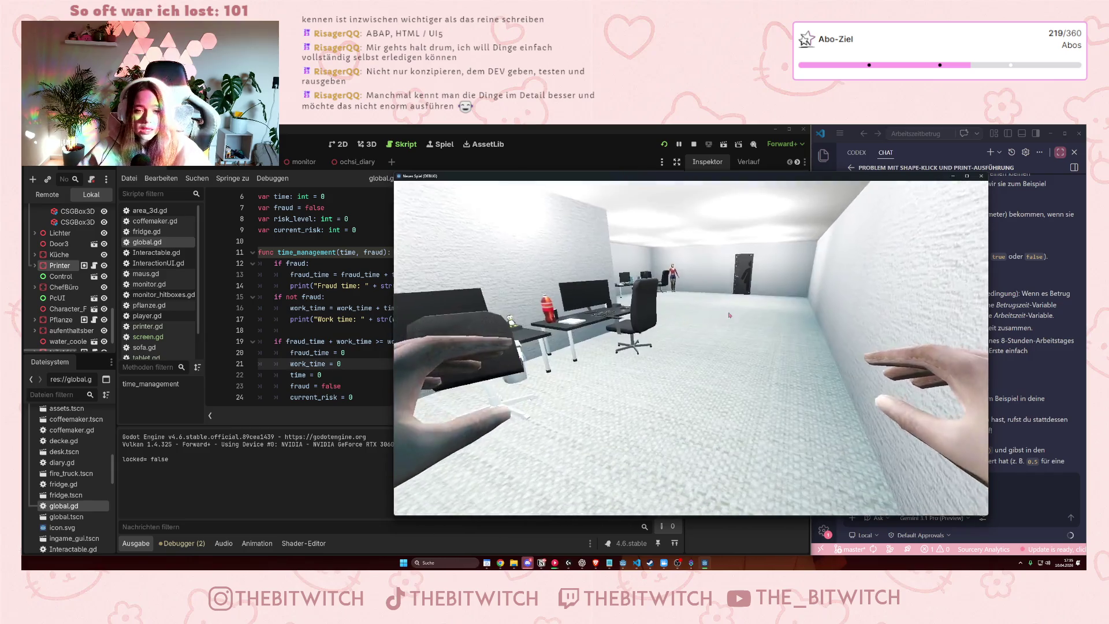
key(w)
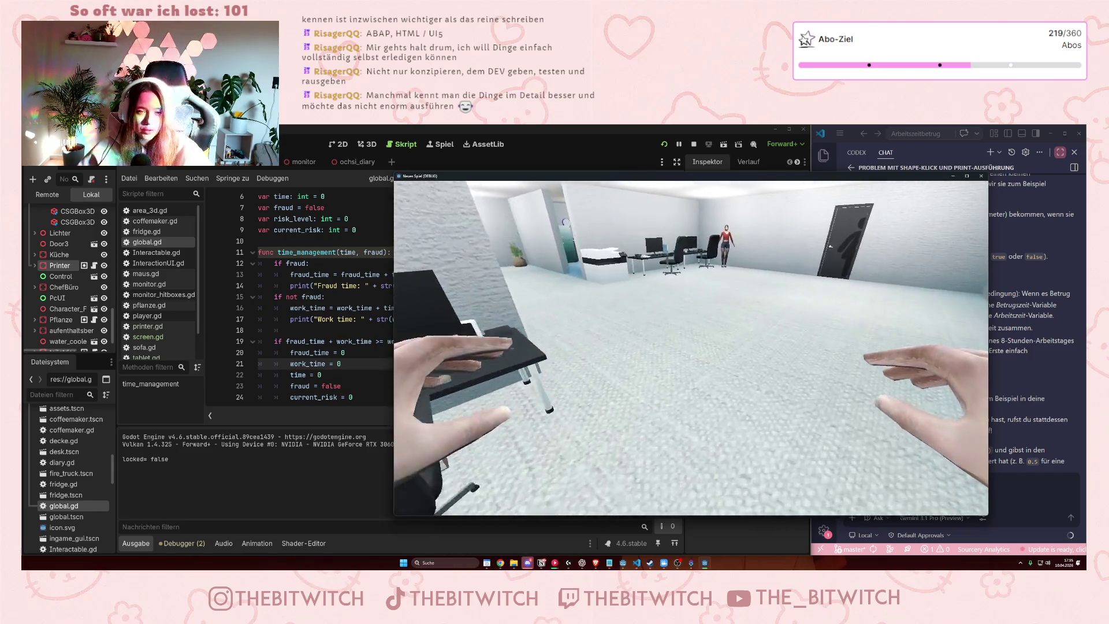
click(691, 347)
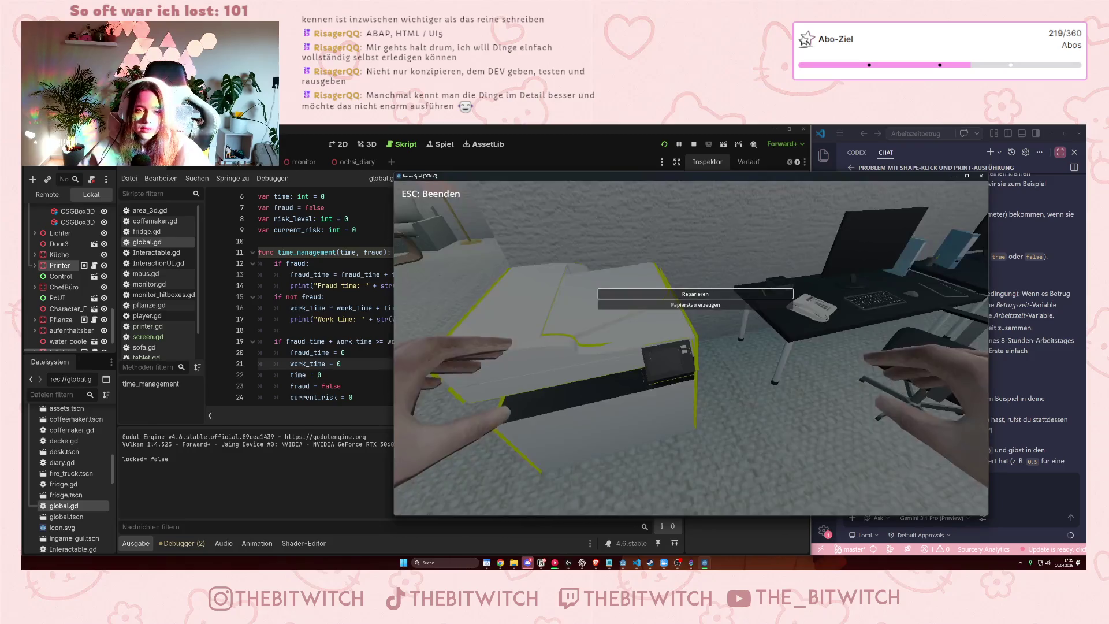
key(Return)
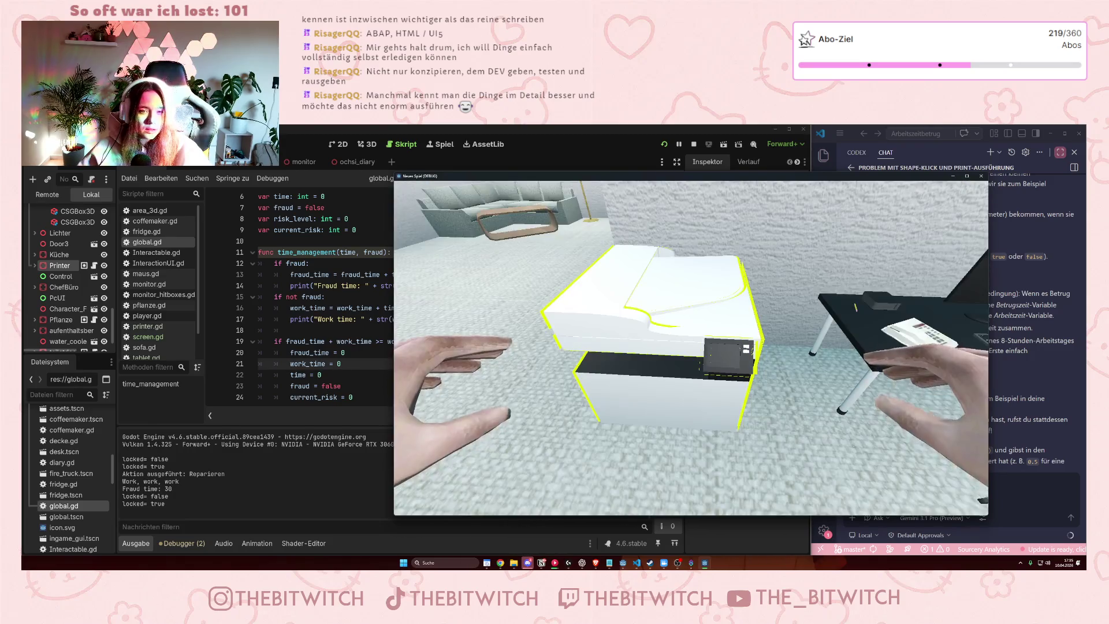
key(Return)
Sleep on the sofa repeatedly, pushing fraud time from 240 through 420 to 600.
key(w)
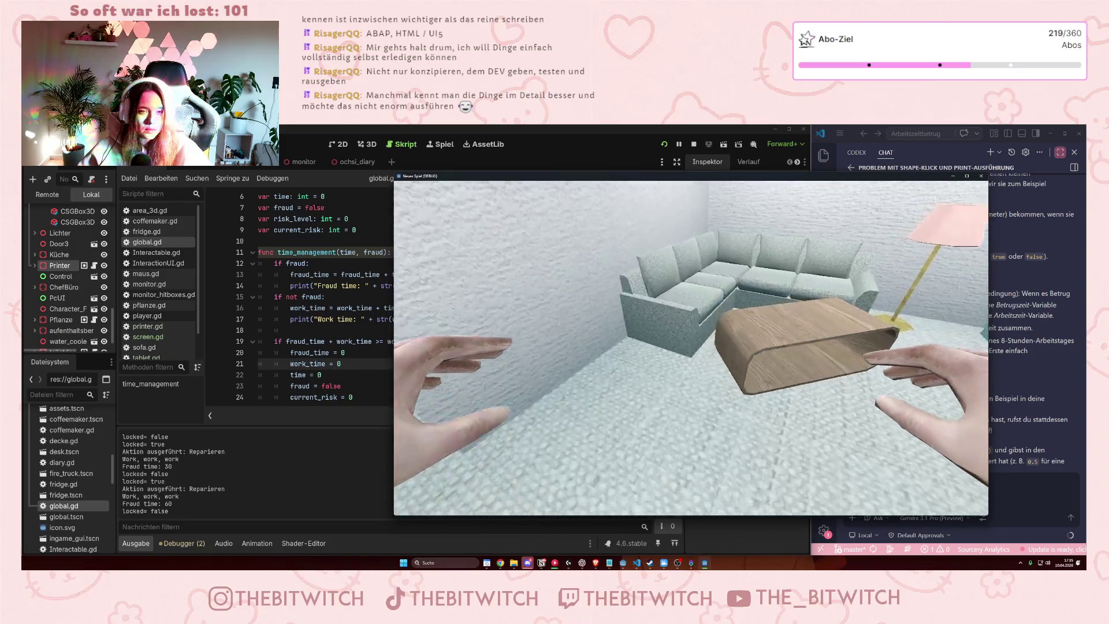
click(691, 347)
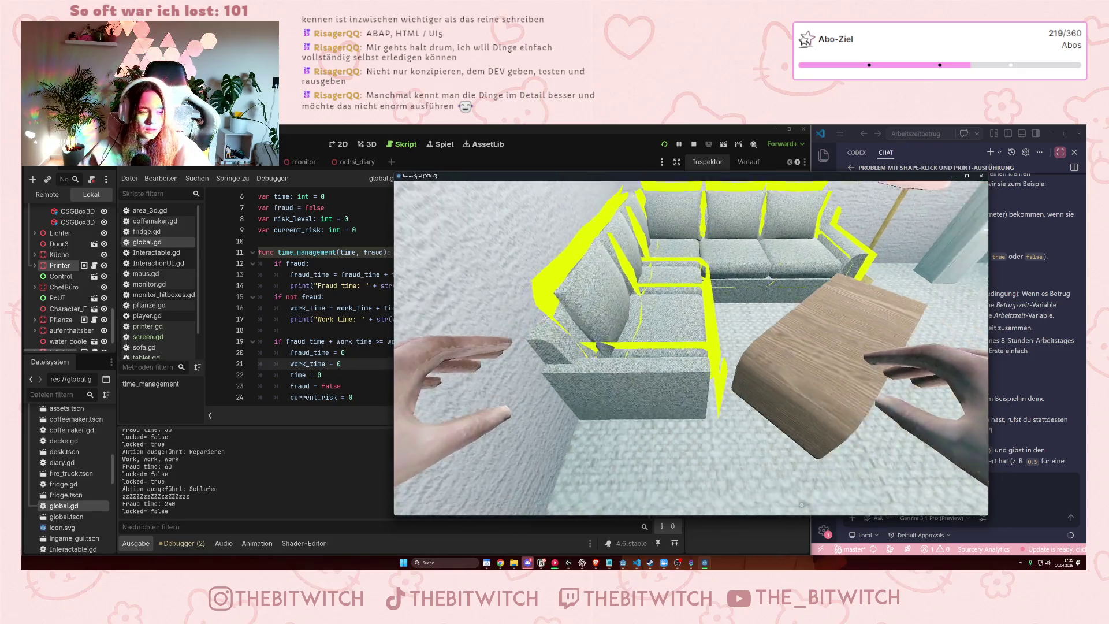
click(691, 348)
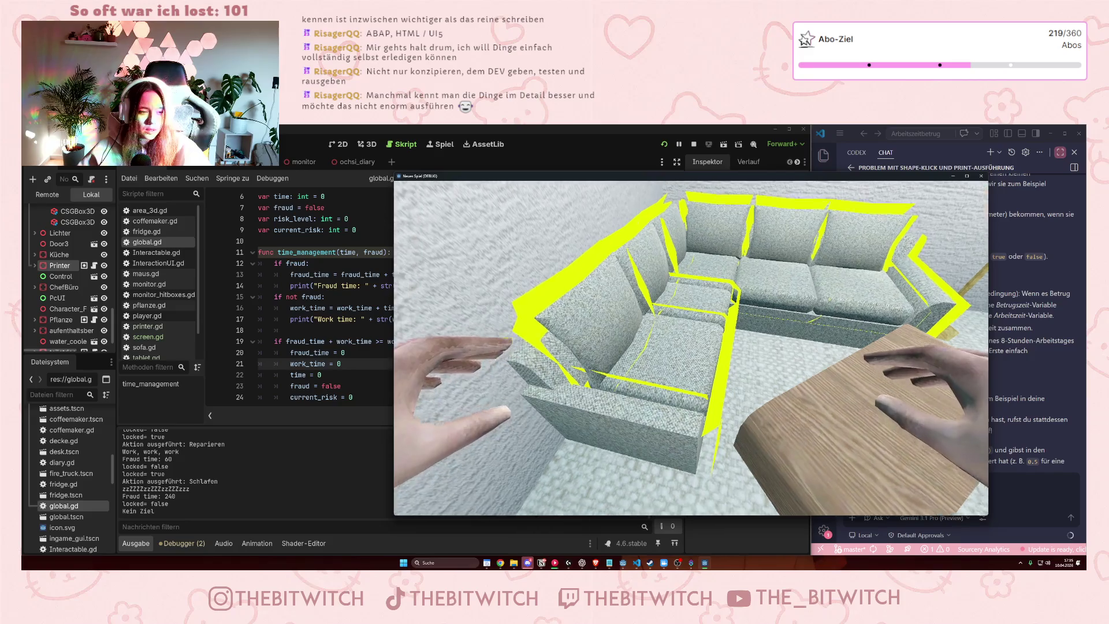
click(690, 348)
click(691, 347)
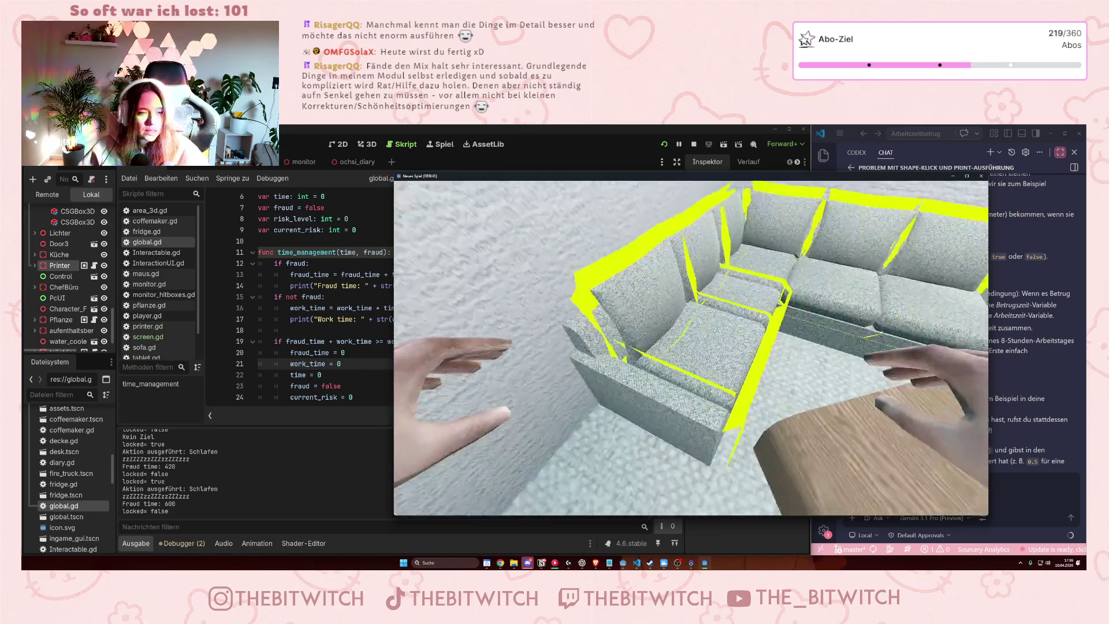
scroll(284, 270, up, 2)
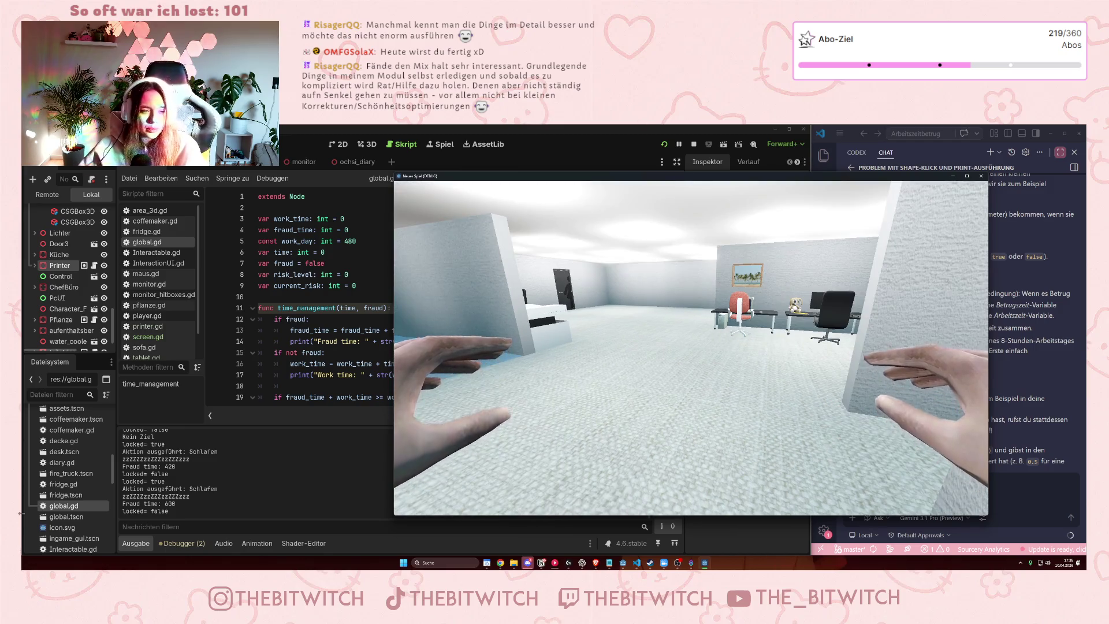
scroll(331, 394, down, 1)
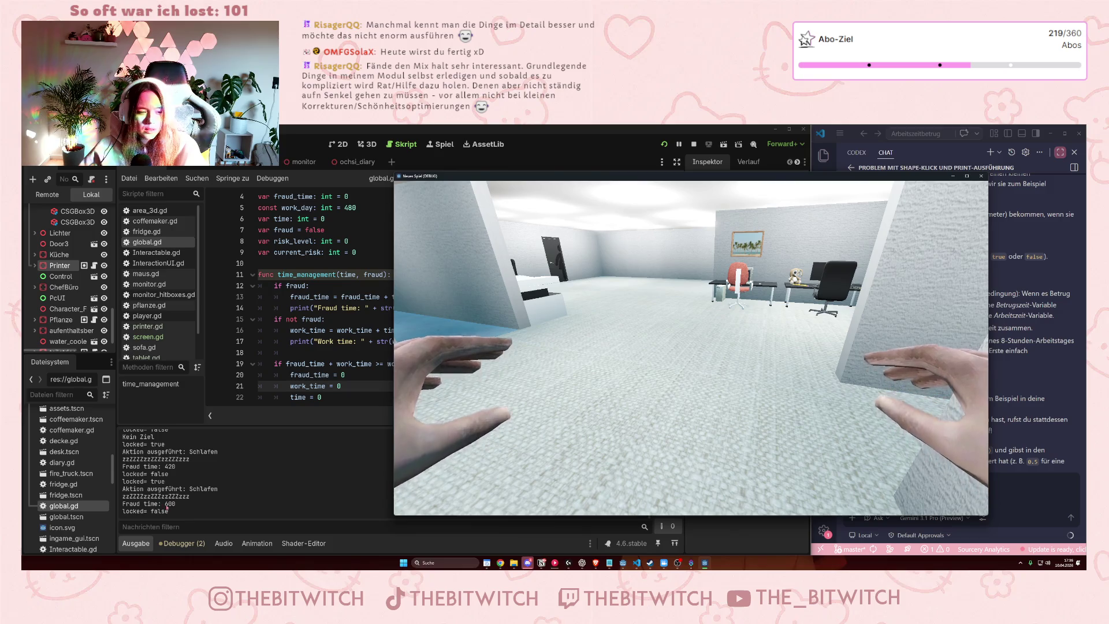
click(283, 364)
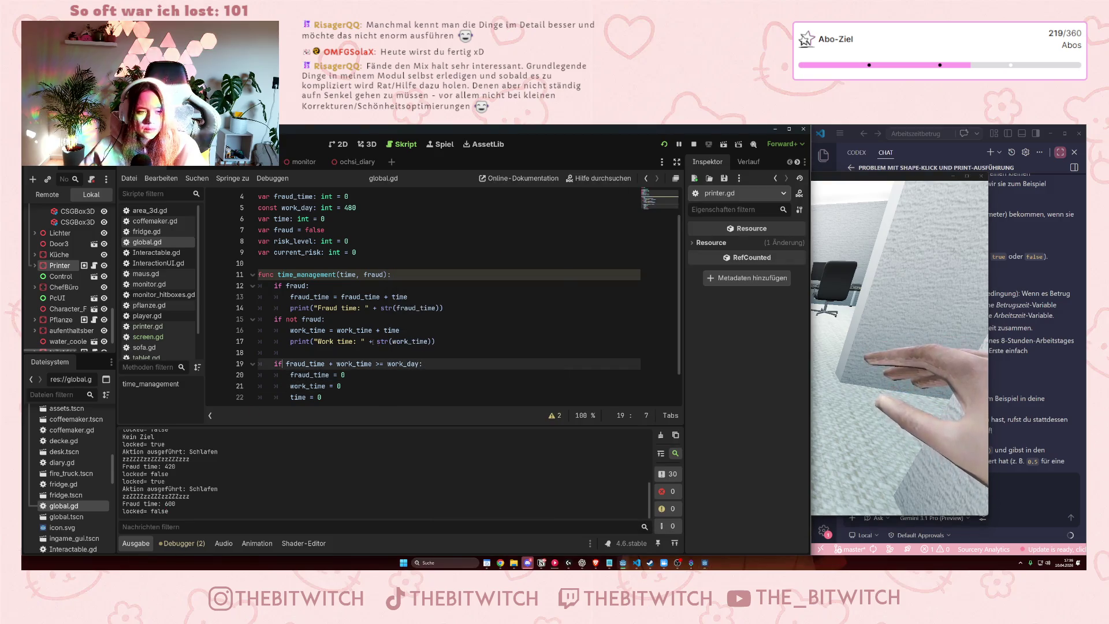
Move the work time print from line 17 to a new line after the reset block.
drag(447, 342, 289, 345)
key(ctrl+c)
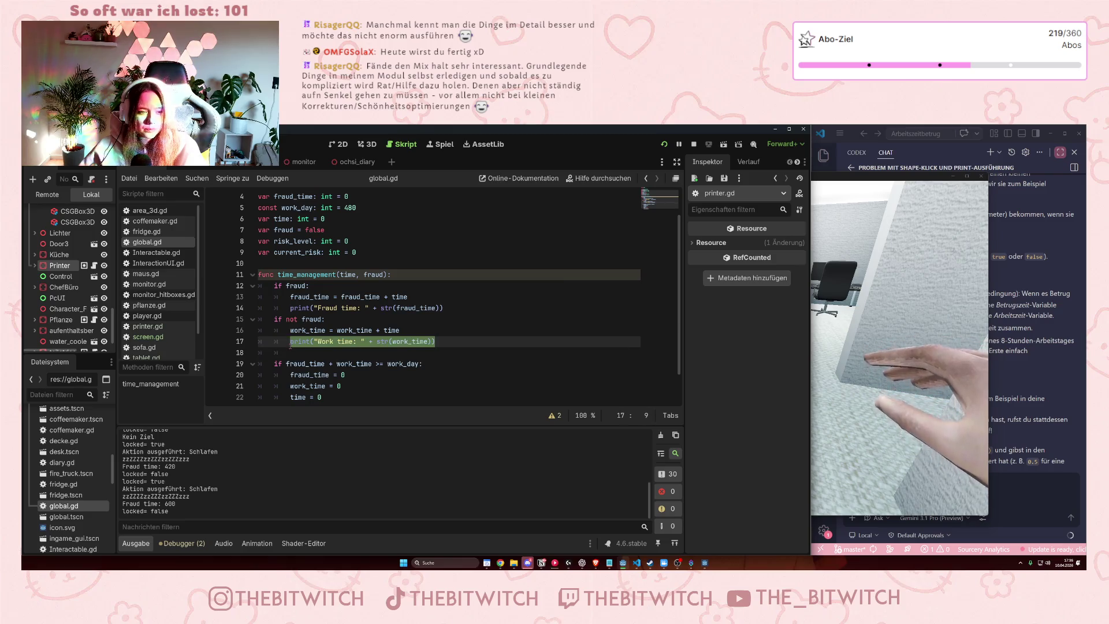
key(BackSpace)
scroll(347, 381, down, 1)
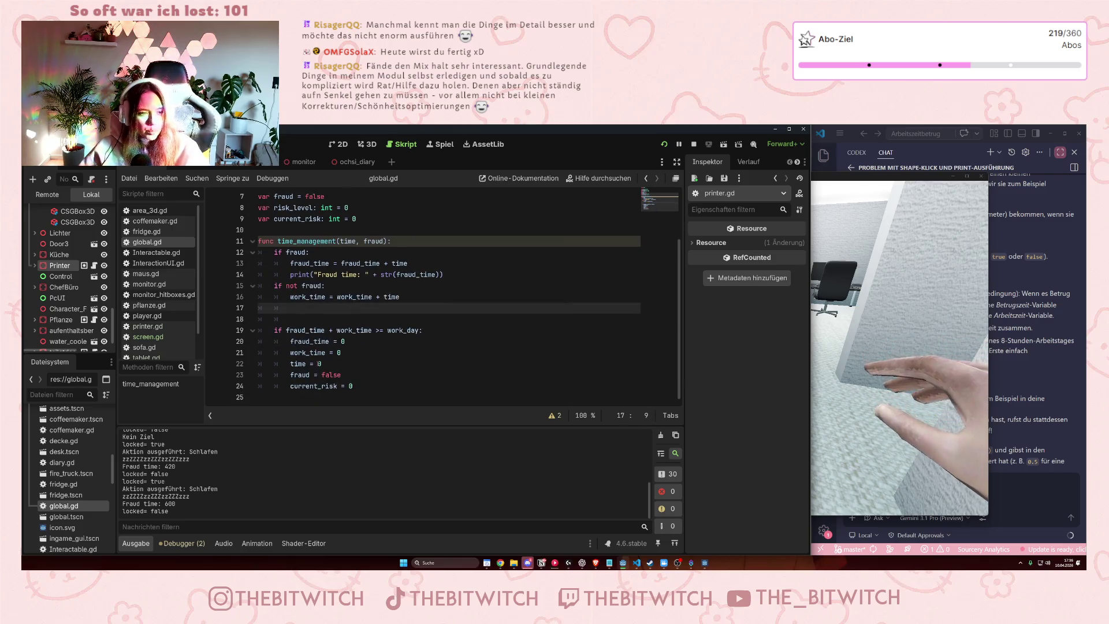
click(367, 394)
key(Tab)
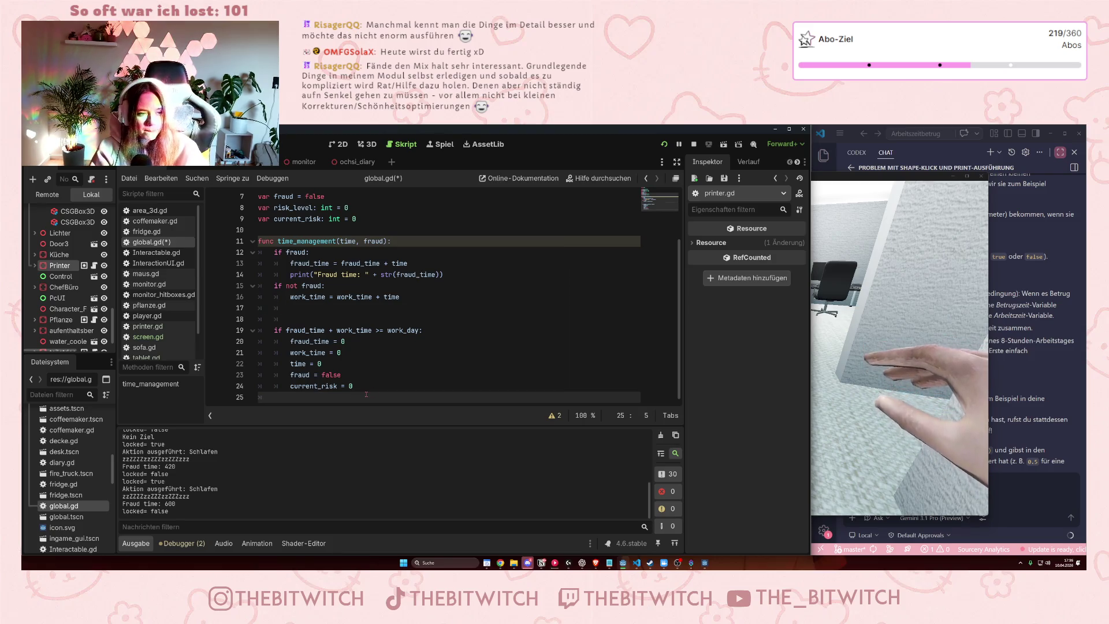
key(Return)
key(ctrl+v)
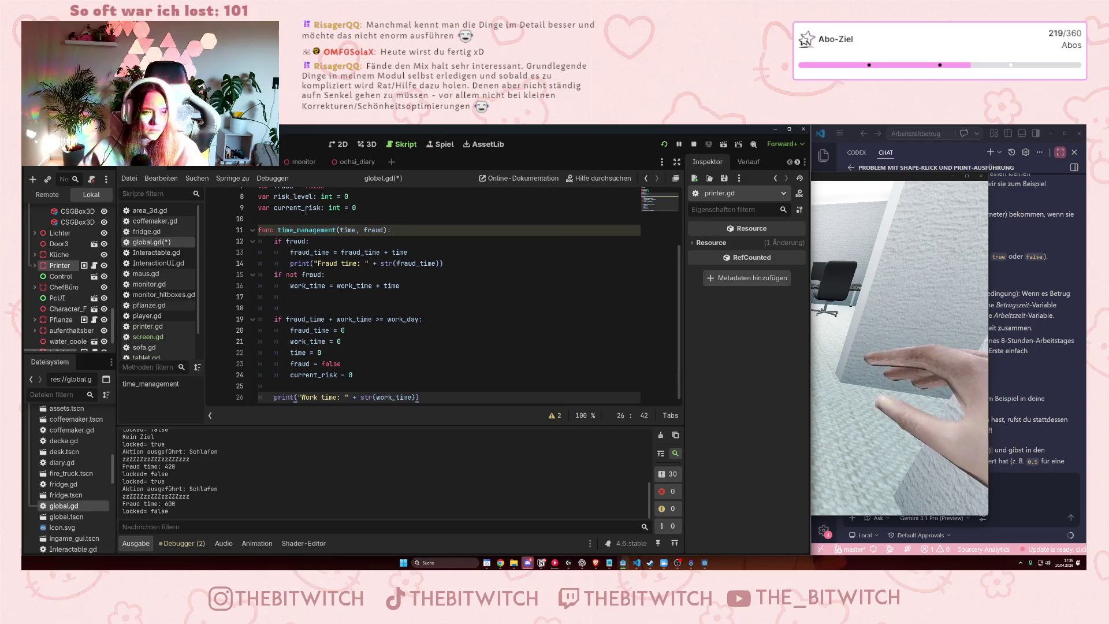
Replace the fraud-branch print with print("Fraud time: " + str(fraud_time)) below the work time print.
drag(443, 263, 290, 263)
key(BackSpace)
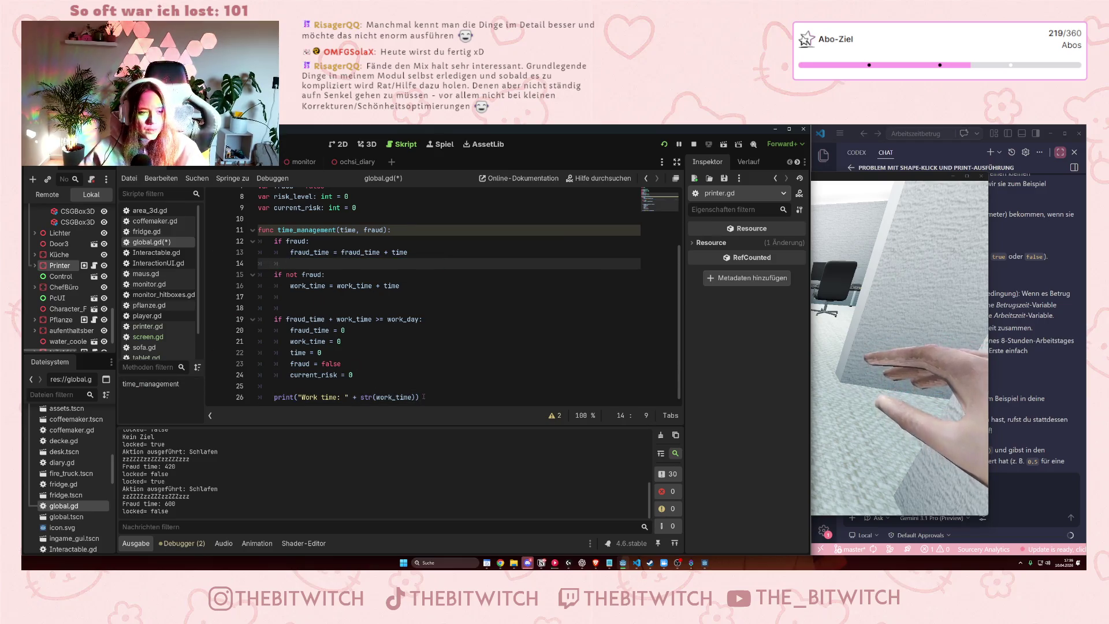
click(423, 397)
key(Return)
text(print("Fraud time: " + str(fraud_time)))
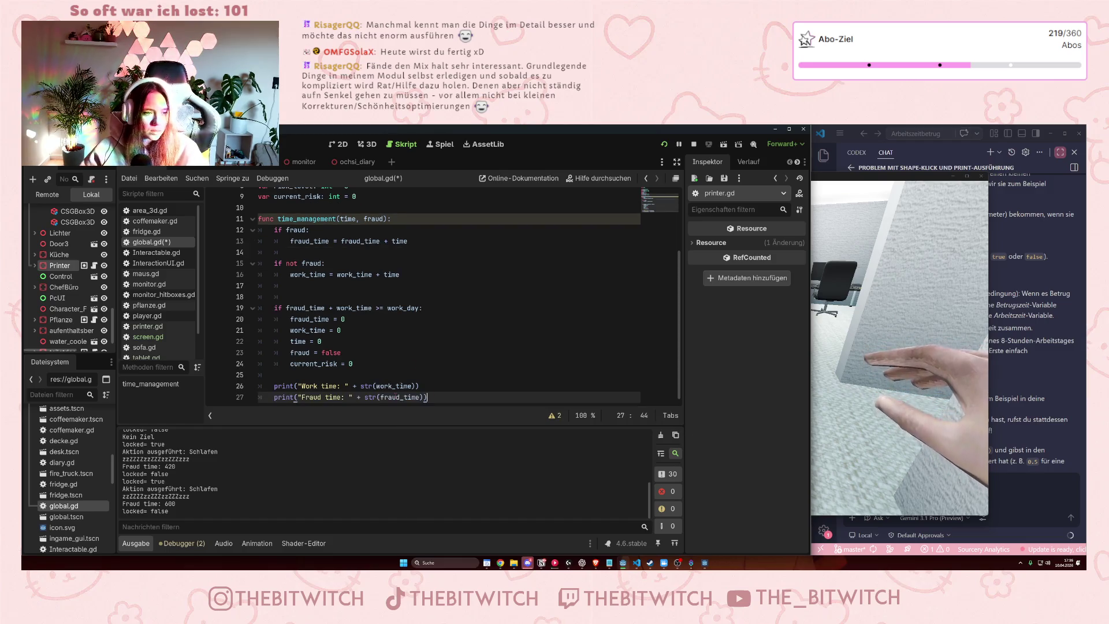
Add print("Day reset") after the current_risk reset and save global.gd.
key(Up)
key(Up)
key(Up)
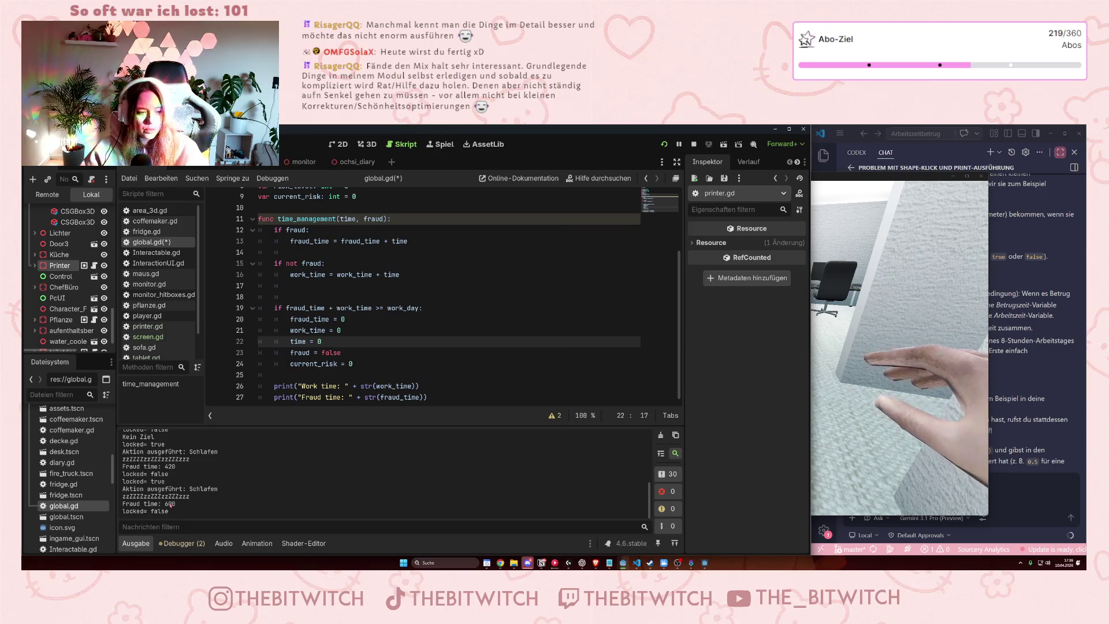
click(377, 362)
key(Return)
text(print (day)
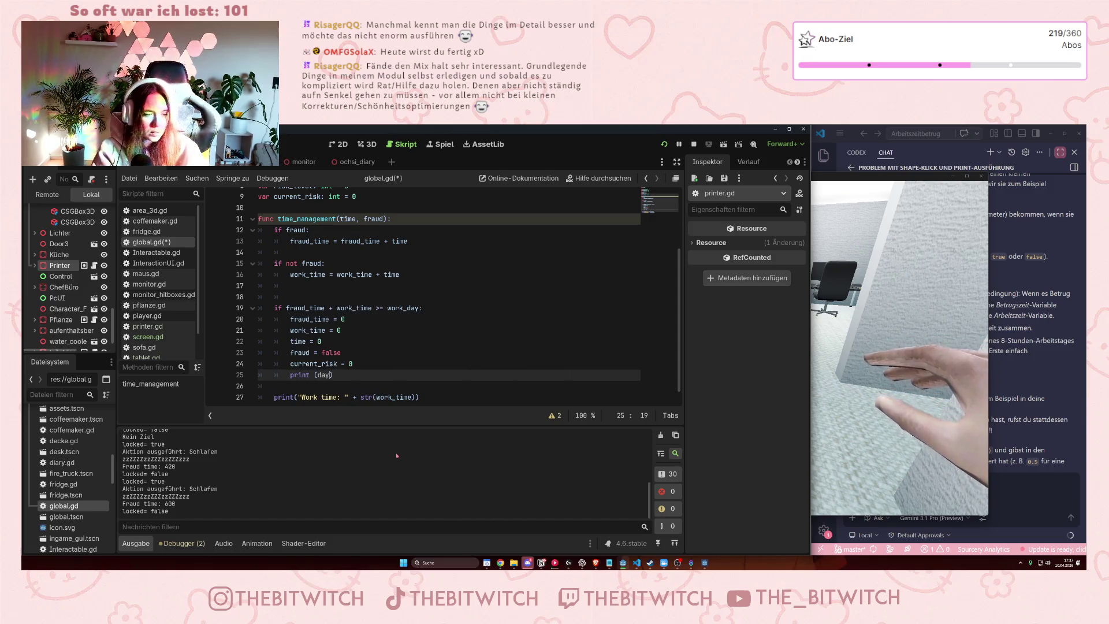
text("Day reset)
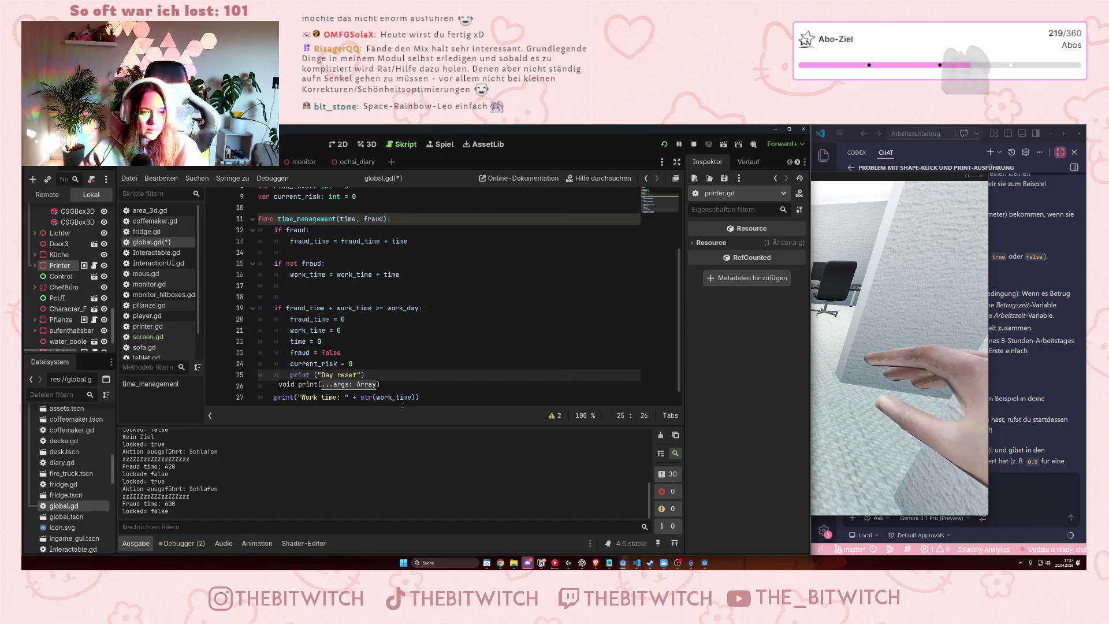
click(485, 365)
key(ctrl+s)
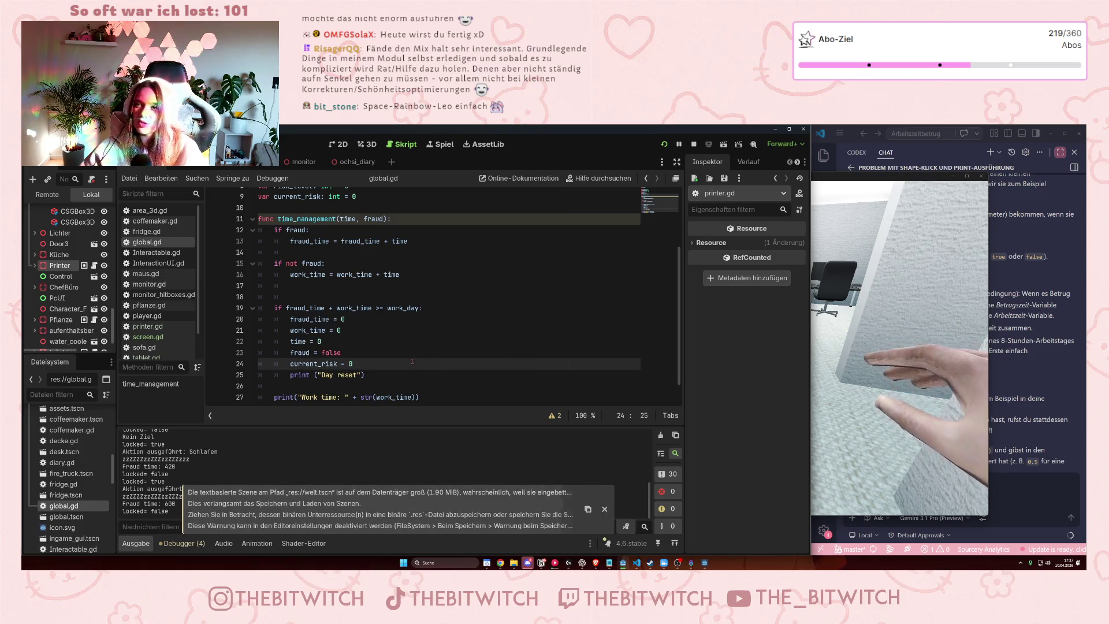
click(899, 346)
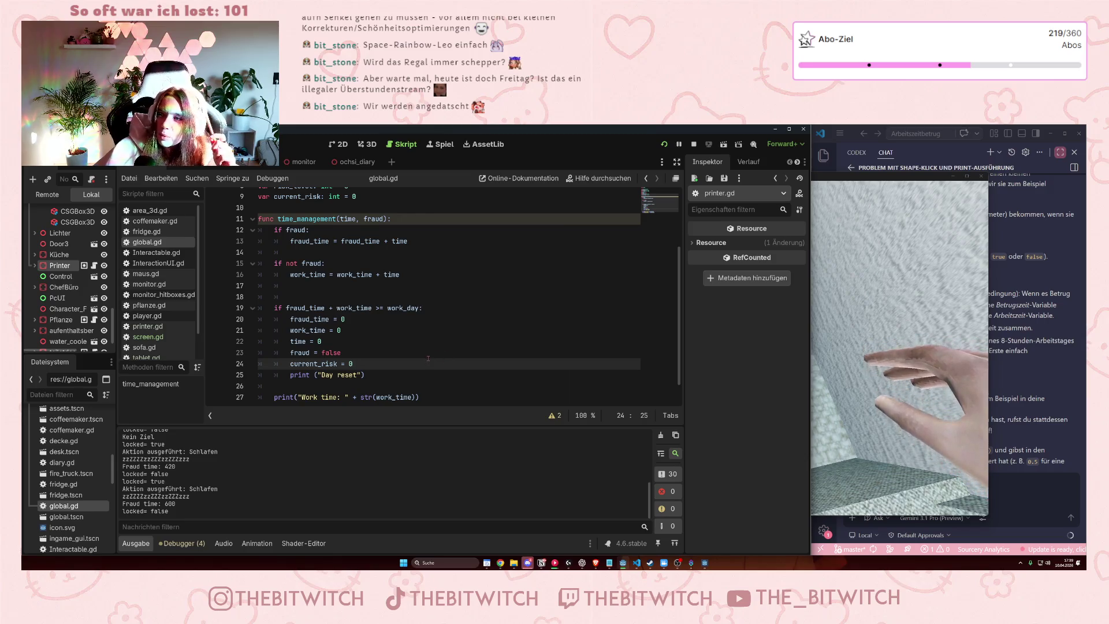
Save global.gd and relaunch the office game with the updated time management.
click(470, 334)
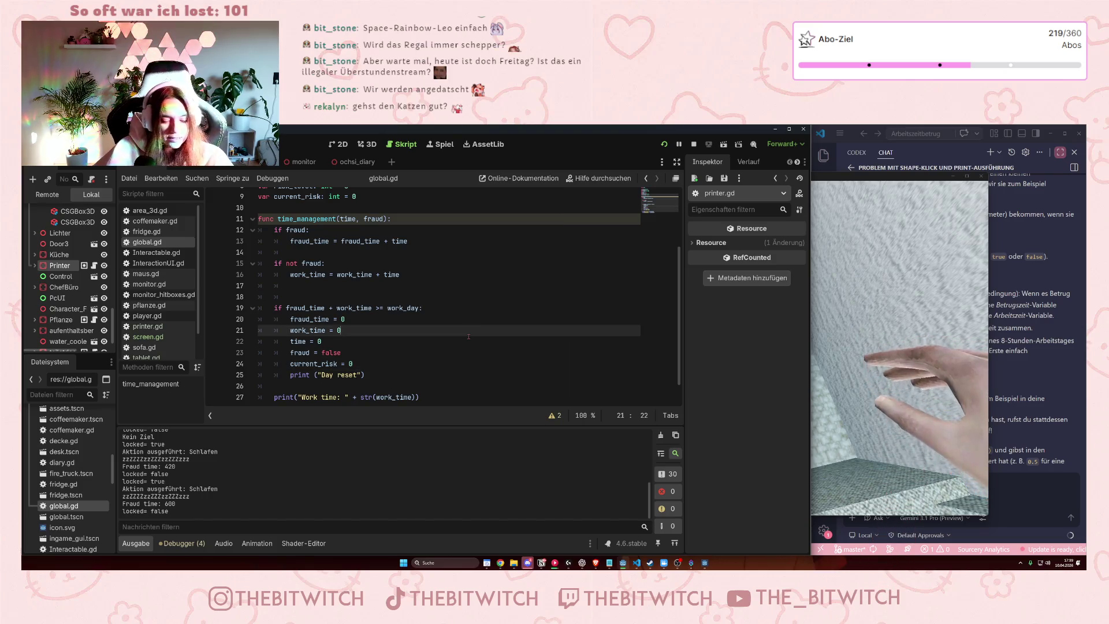
key(ctrl+s)
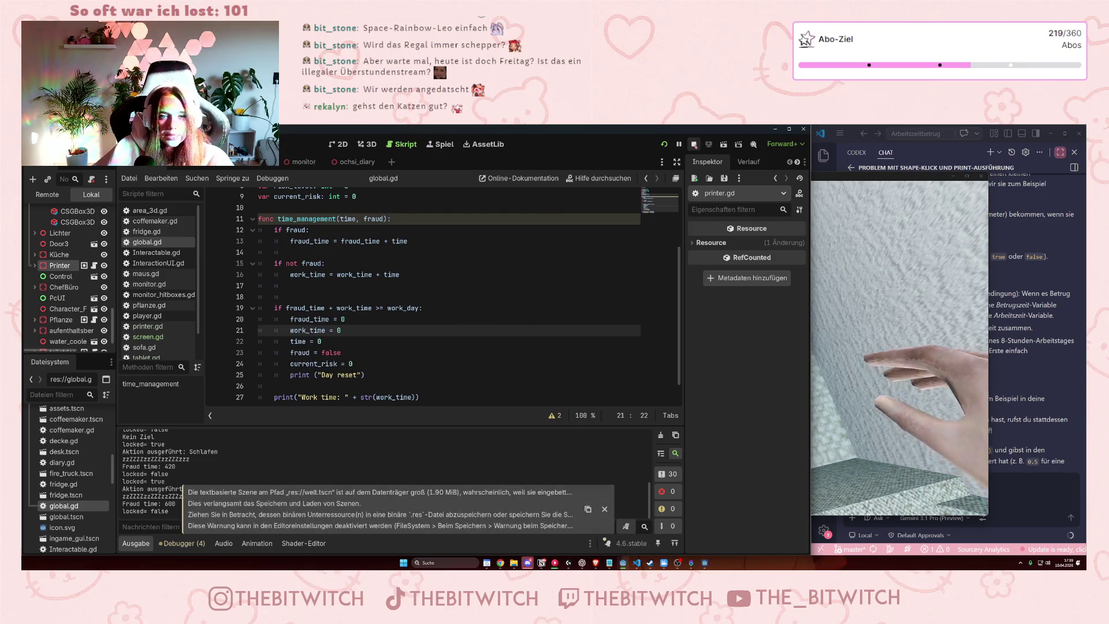
click(456, 353)
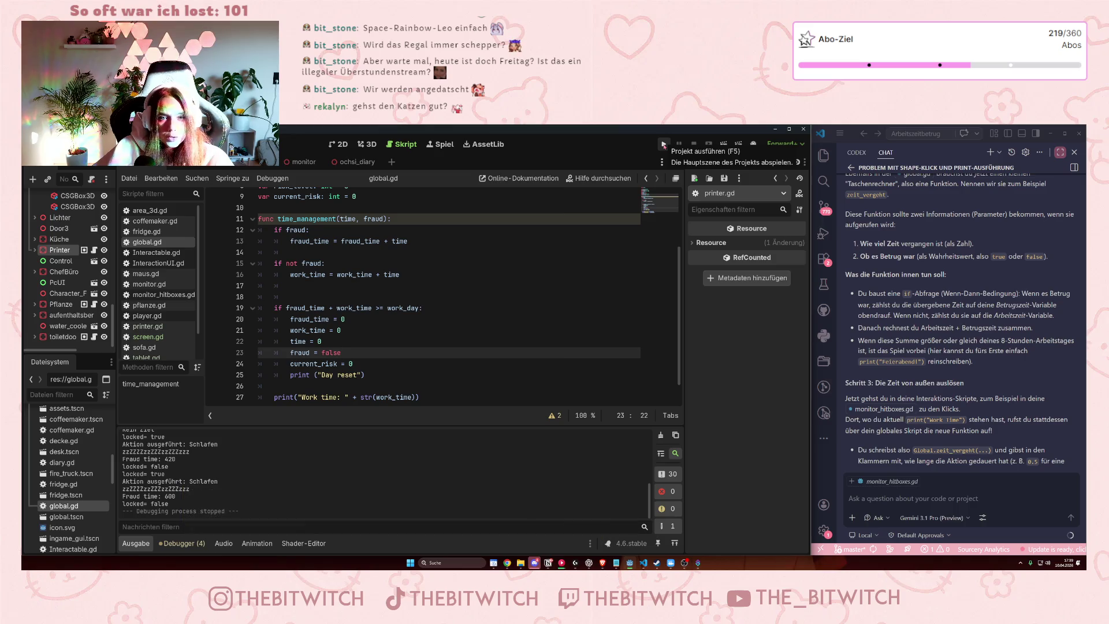
click(664, 145)
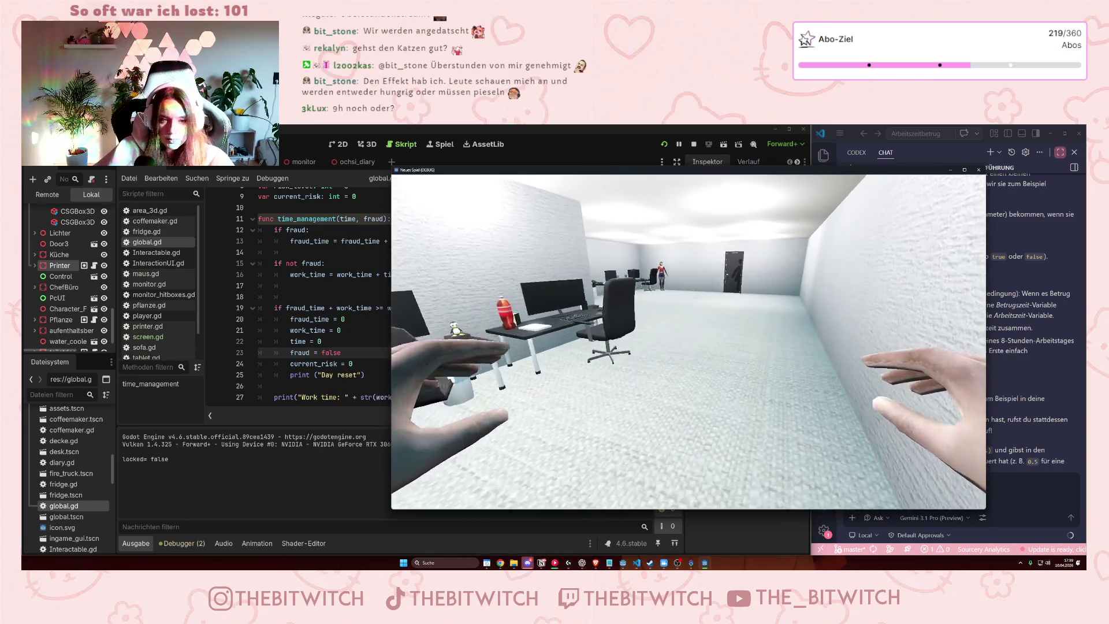
Walk the player forward until the printer is outlined.
key(w)
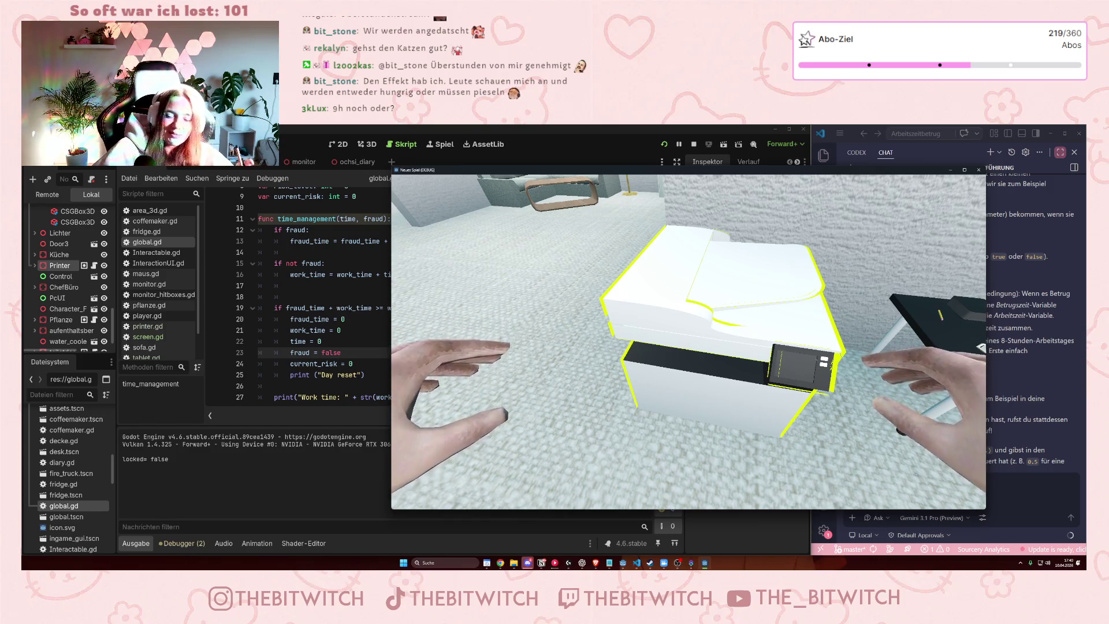
Repair the printer five times to accumulate fraud time.
key(e)
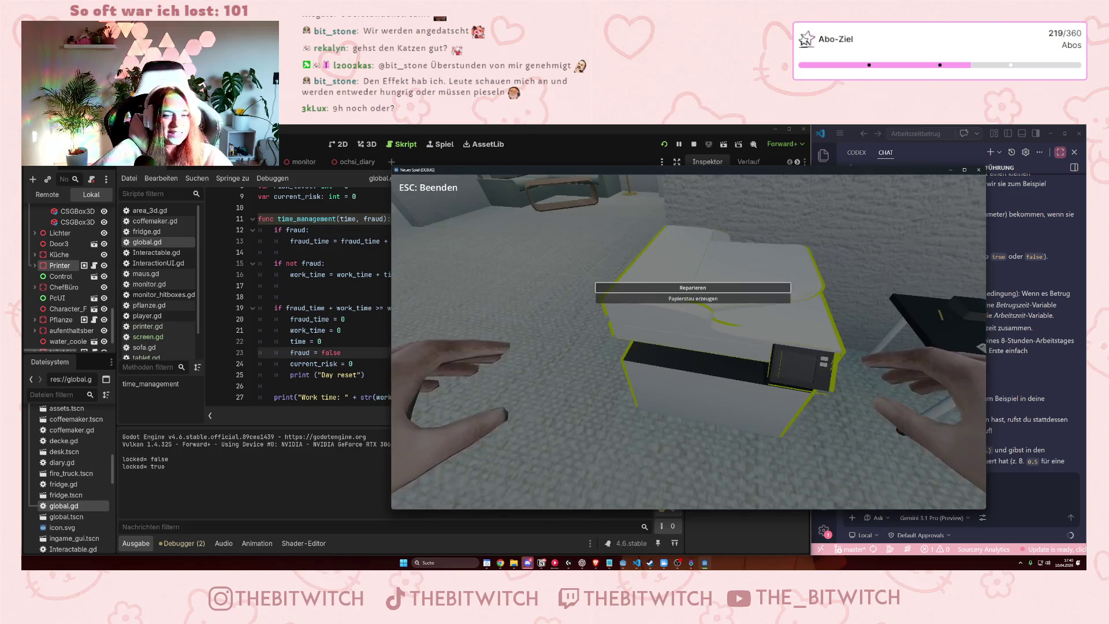
click(651, 290)
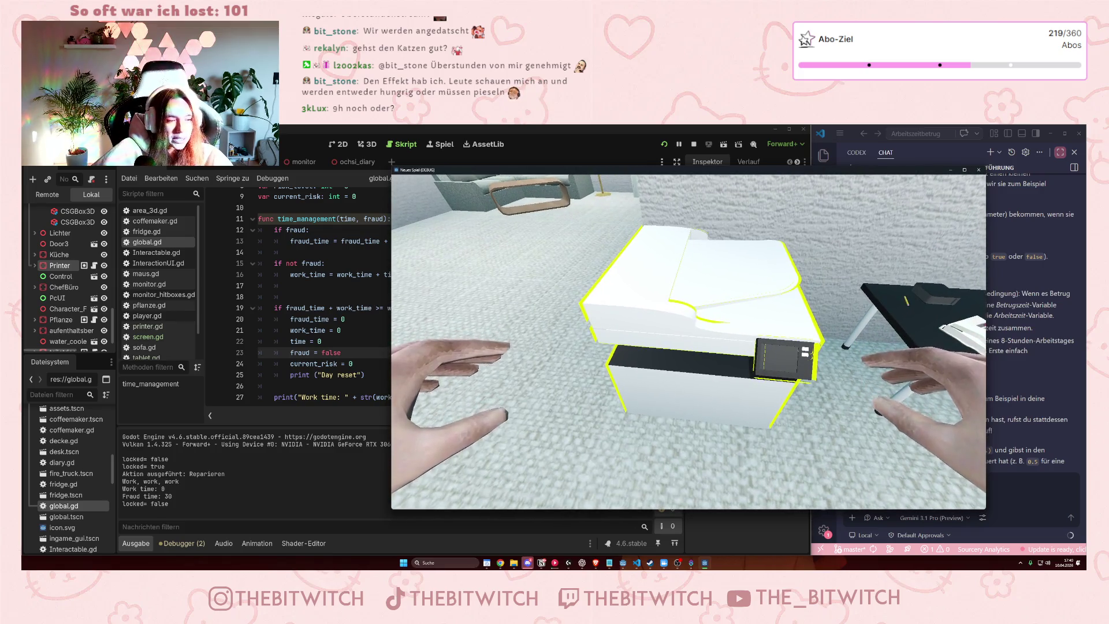
key(e)
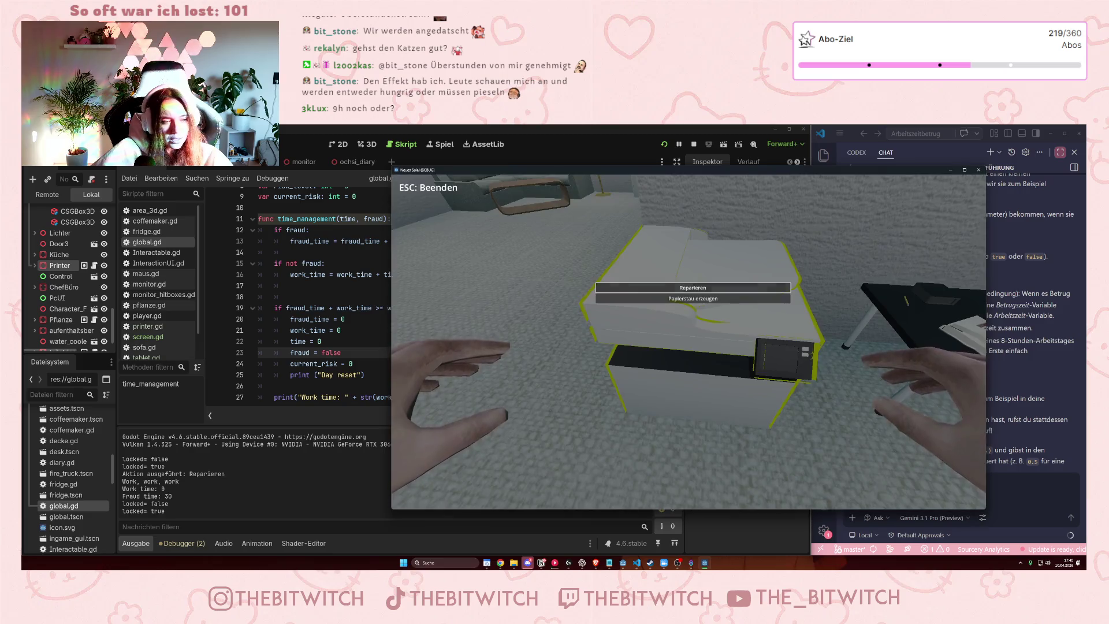
click(638, 291)
key(e)
click(638, 292)
key(e)
click(639, 289)
key(e)
click(639, 288)
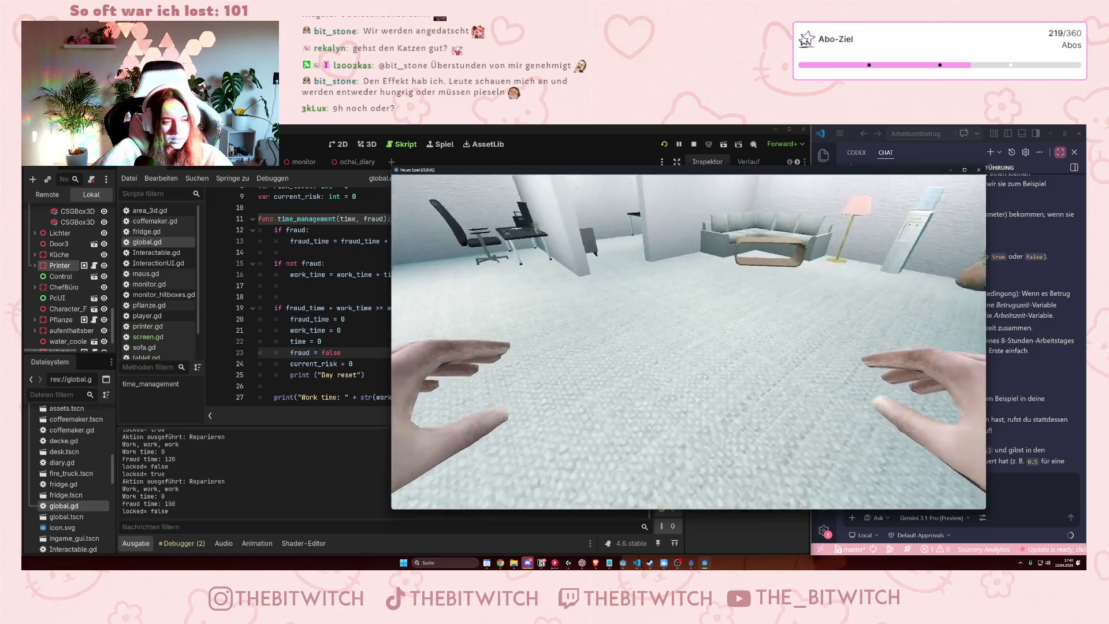
Walk to the sofa and sleep twice until the output logs Day reset.
key(w)
key(w)
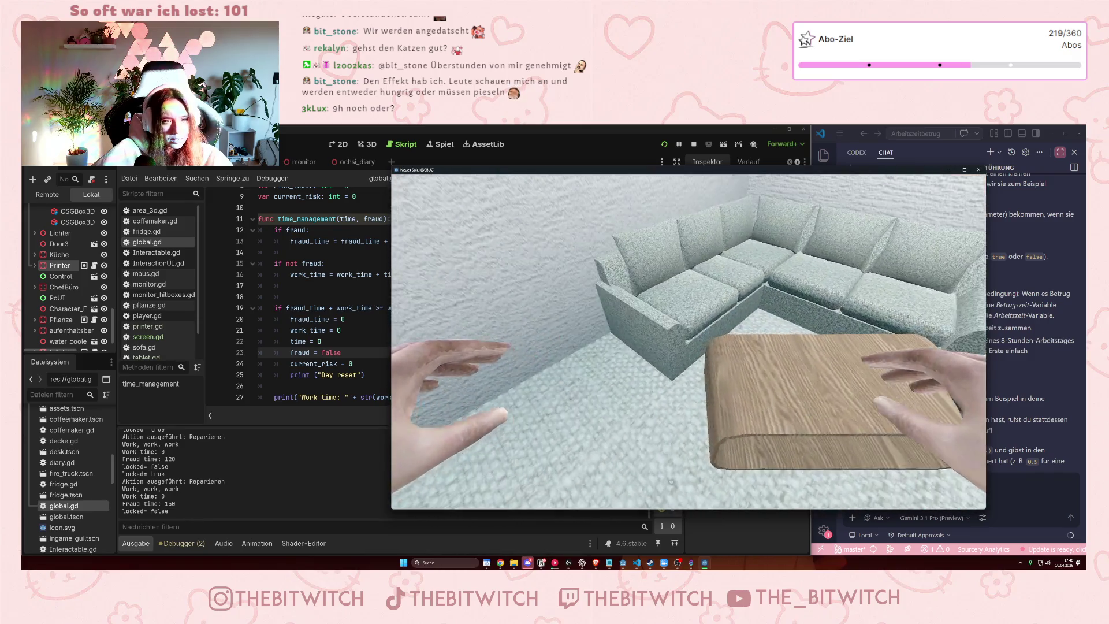
key(e)
click(702, 295)
key(e)
click(667, 290)
key(w)
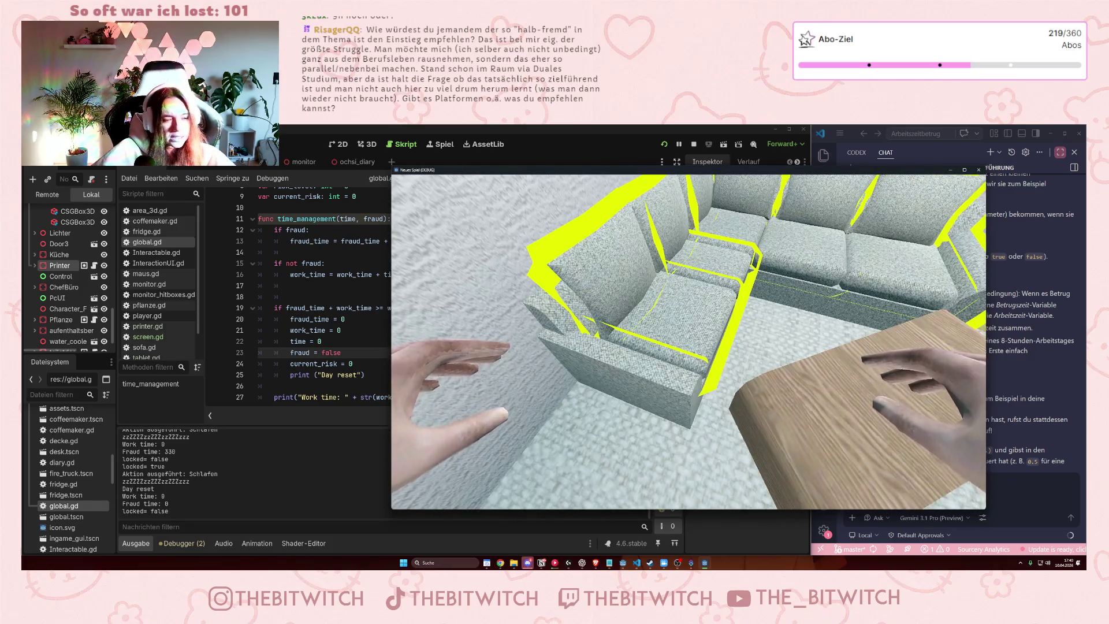
key(s)
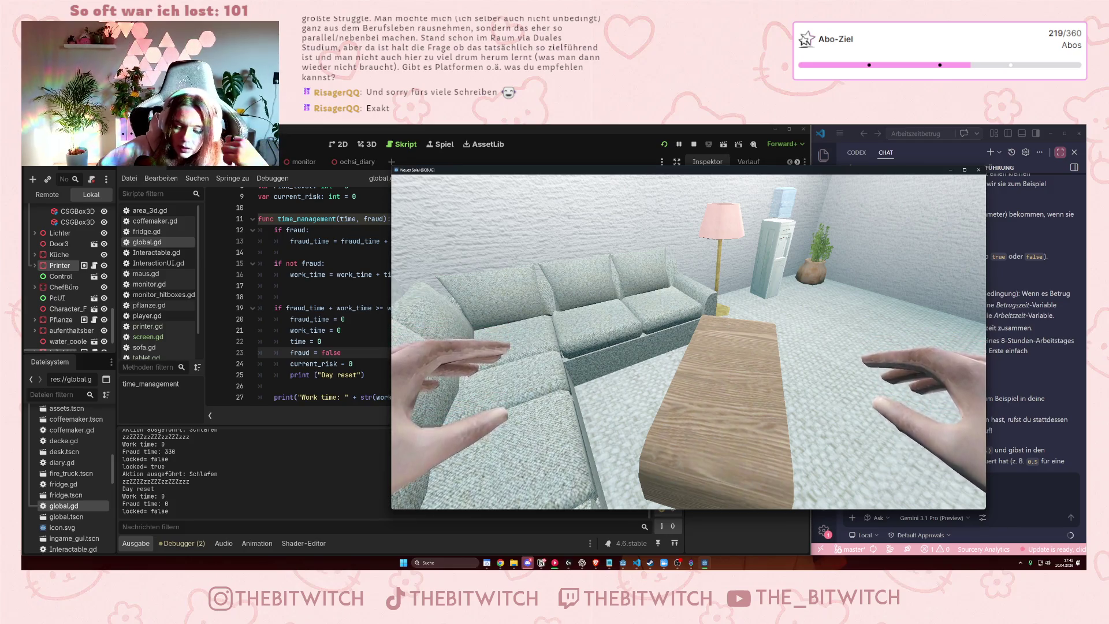
Look around the office until the output shows Day reset with work and fraud time 0.
key(a)
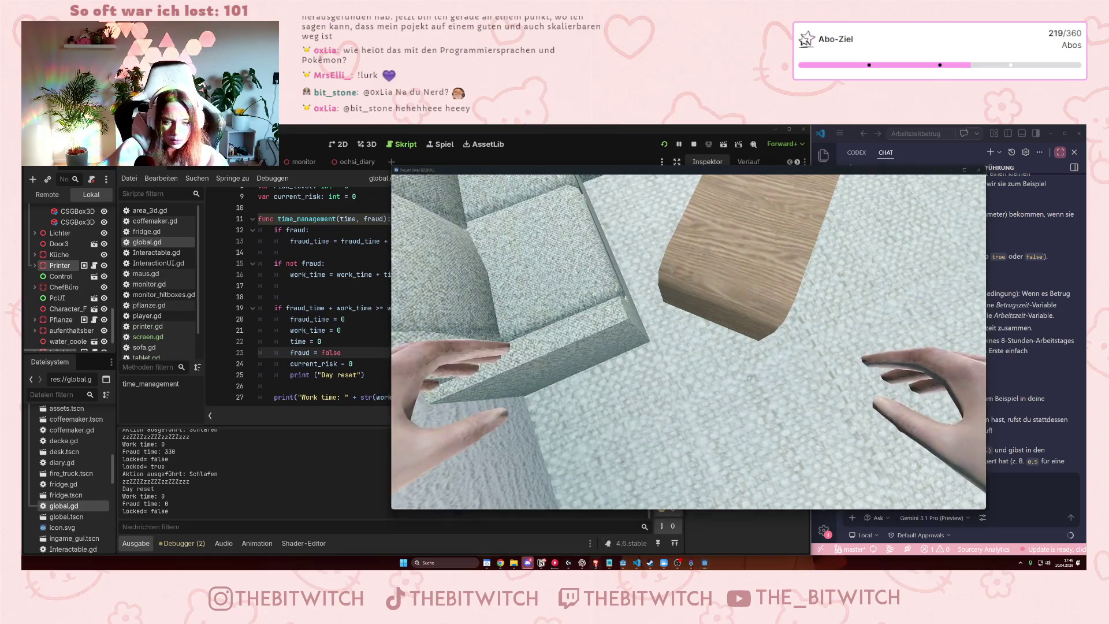
Bring the Brave browser to the front and open a new tab.
click(596, 563)
click(711, 132)
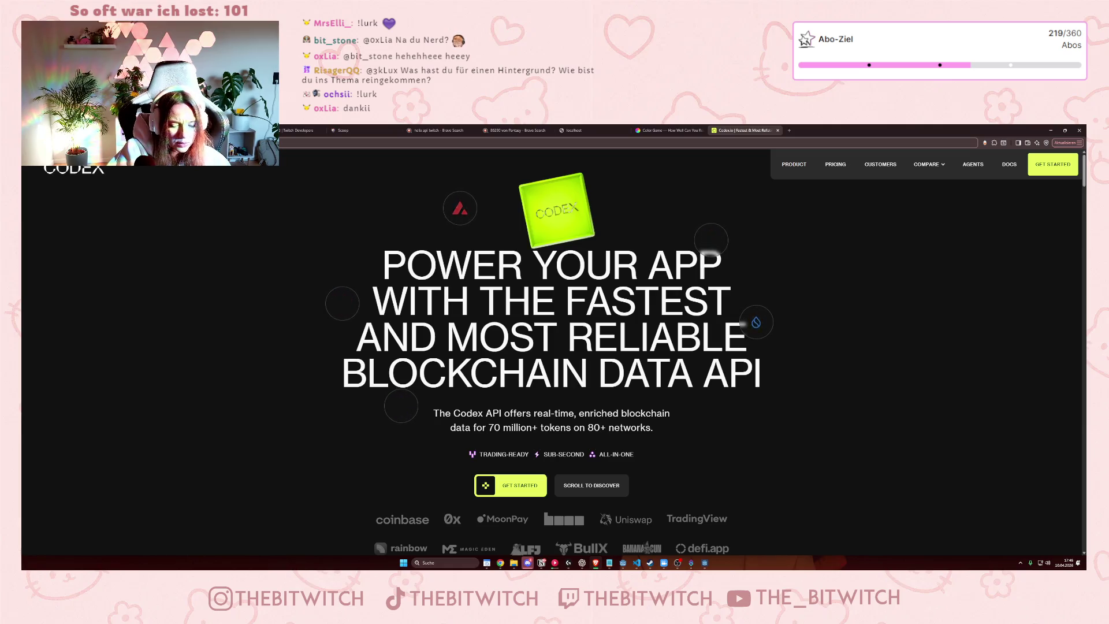
Browse the search results for 'codex pokedex programmieren' and the plain codex query.
key(F5)
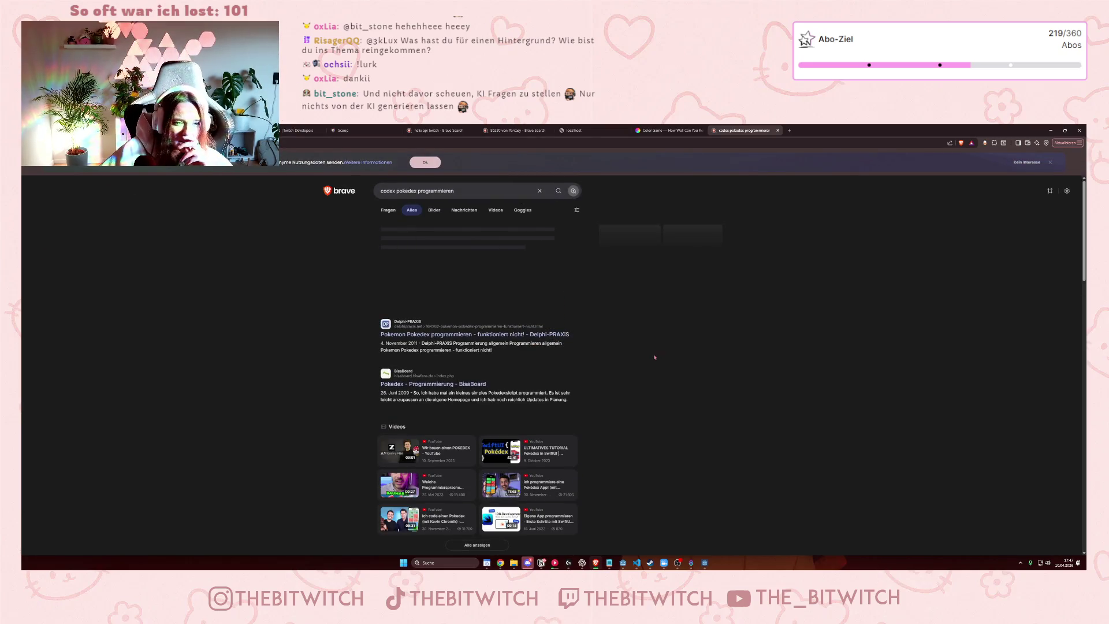
scroll(621, 343, down, 4)
scroll(621, 343, down, 1)
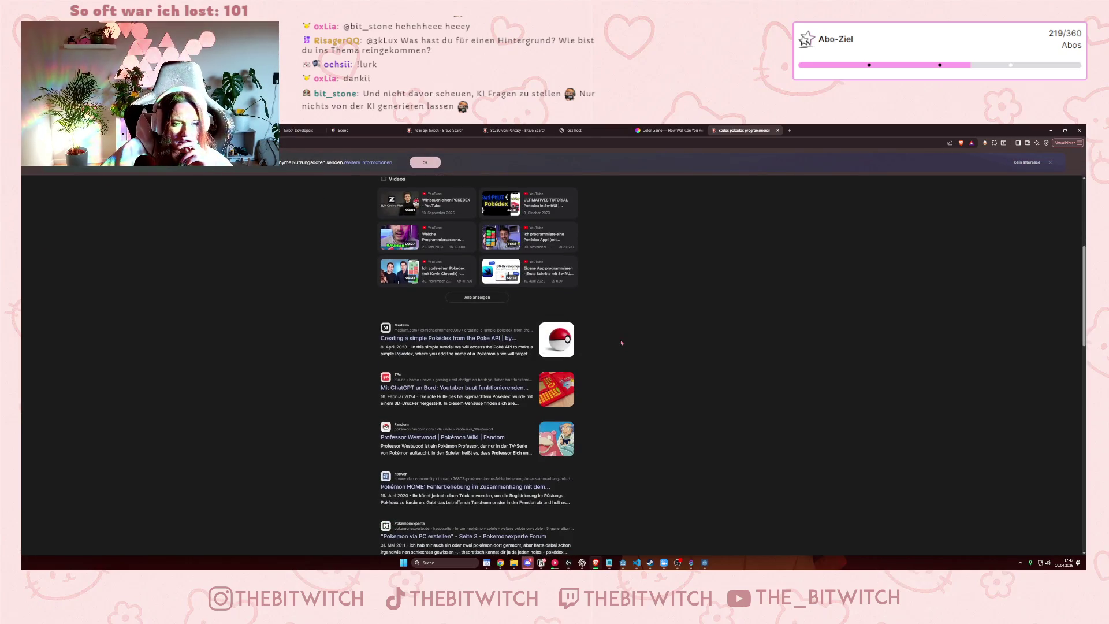
scroll(614, 345, down, 3)
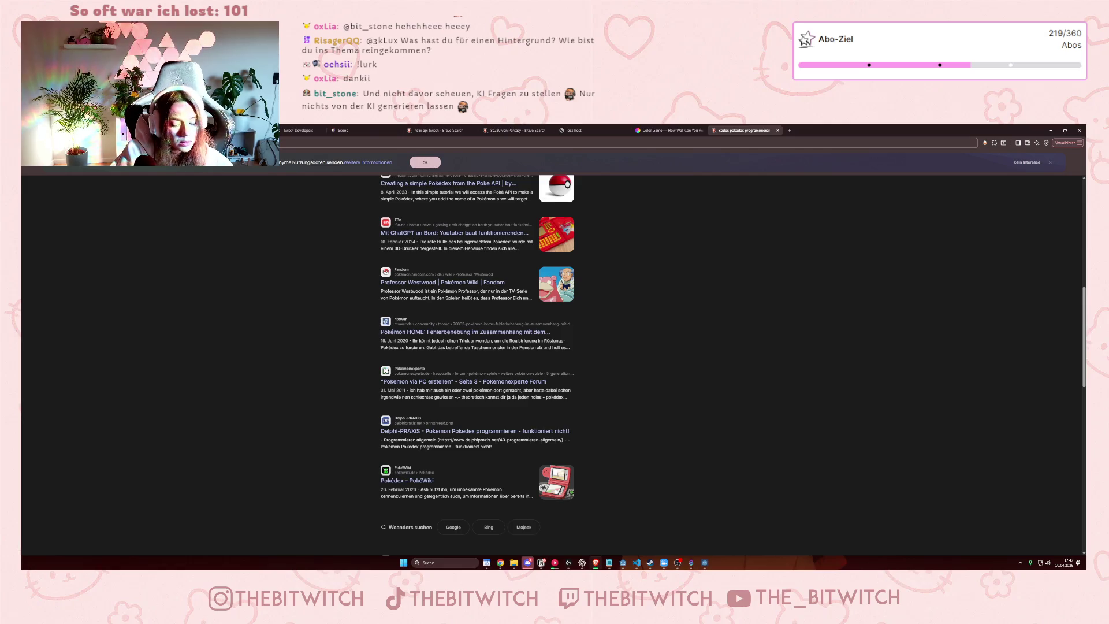
key(Return)
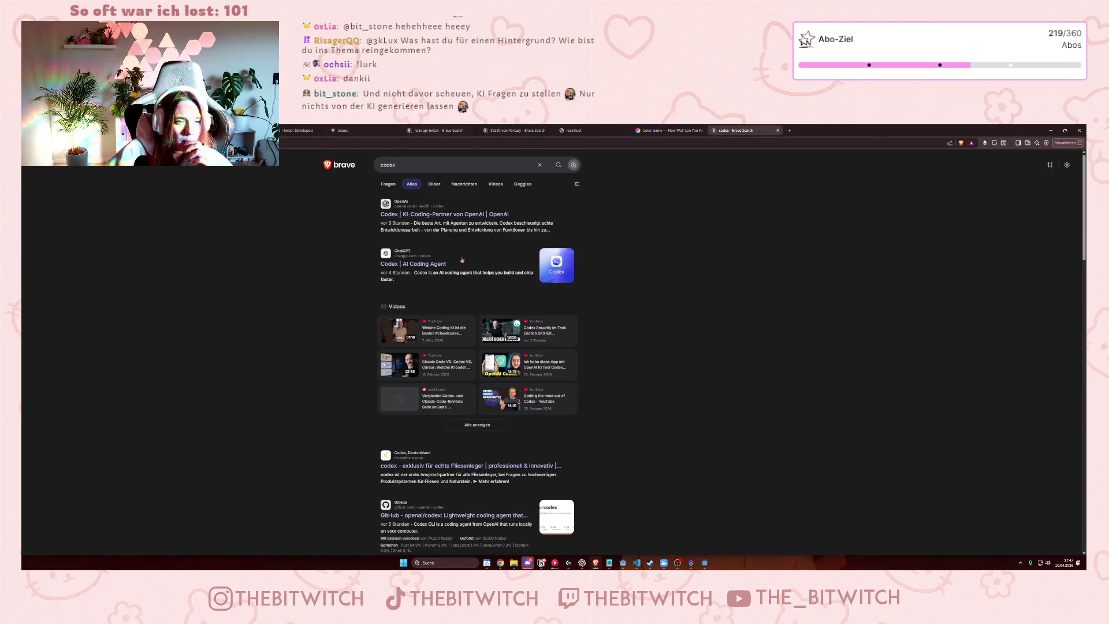
scroll(464, 241, down, 4)
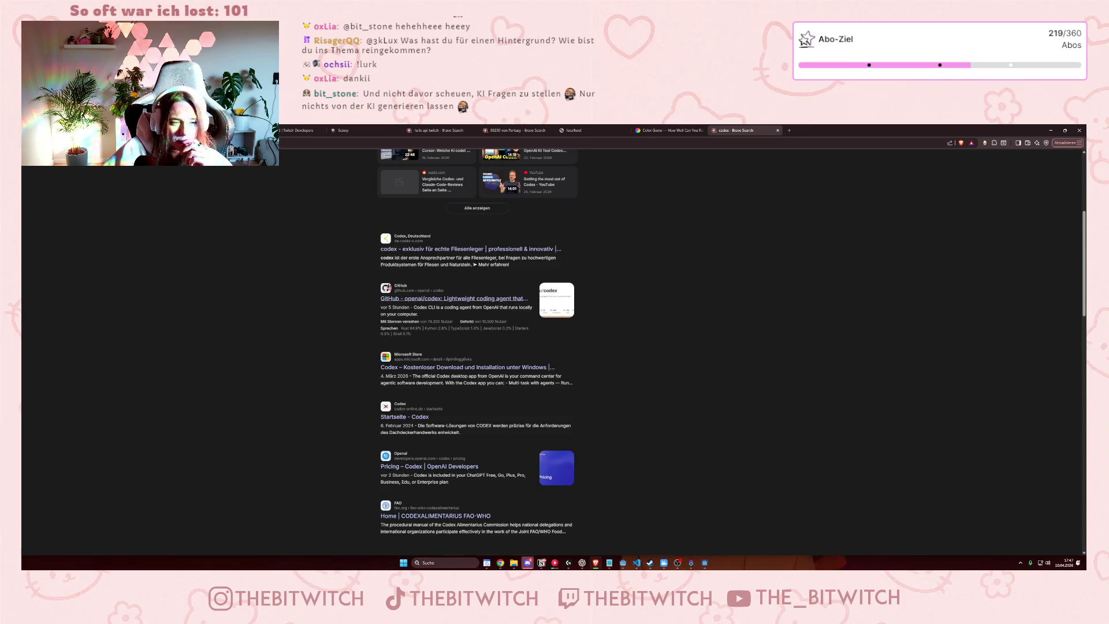
scroll(664, 230, down, 3)
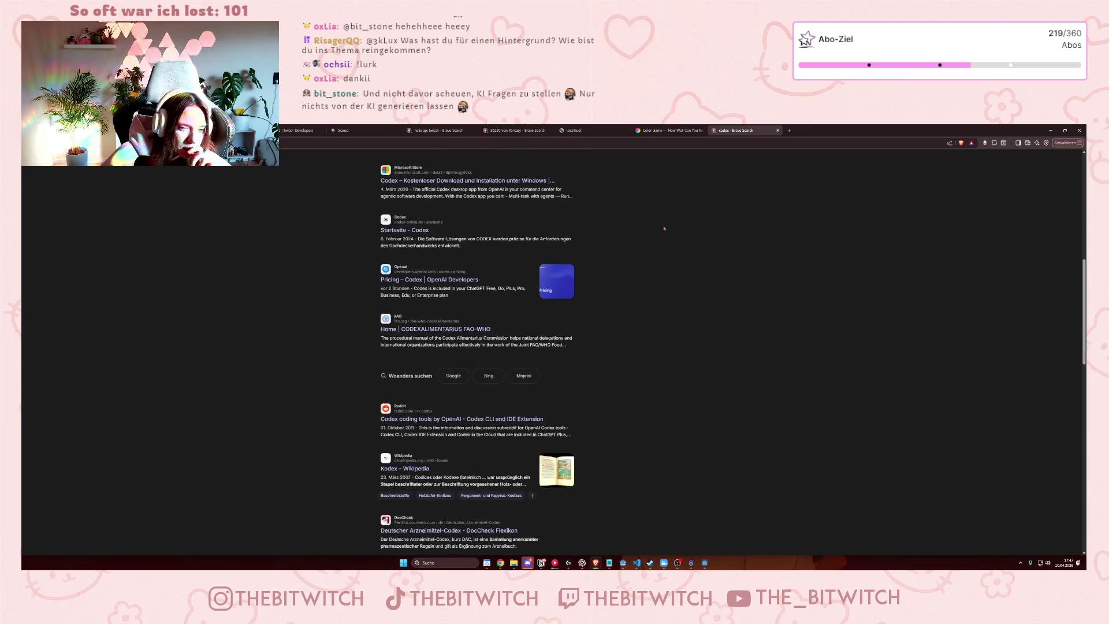
scroll(647, 247, down, 3)
scroll(555, 343, down, 5)
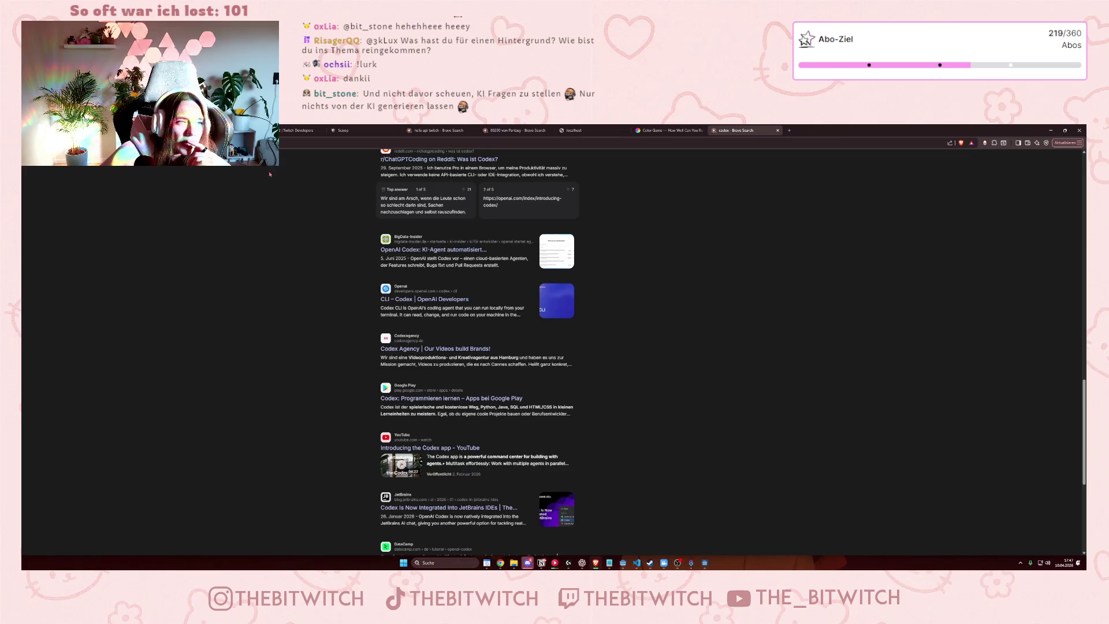
scroll(404, 255, up, 15)
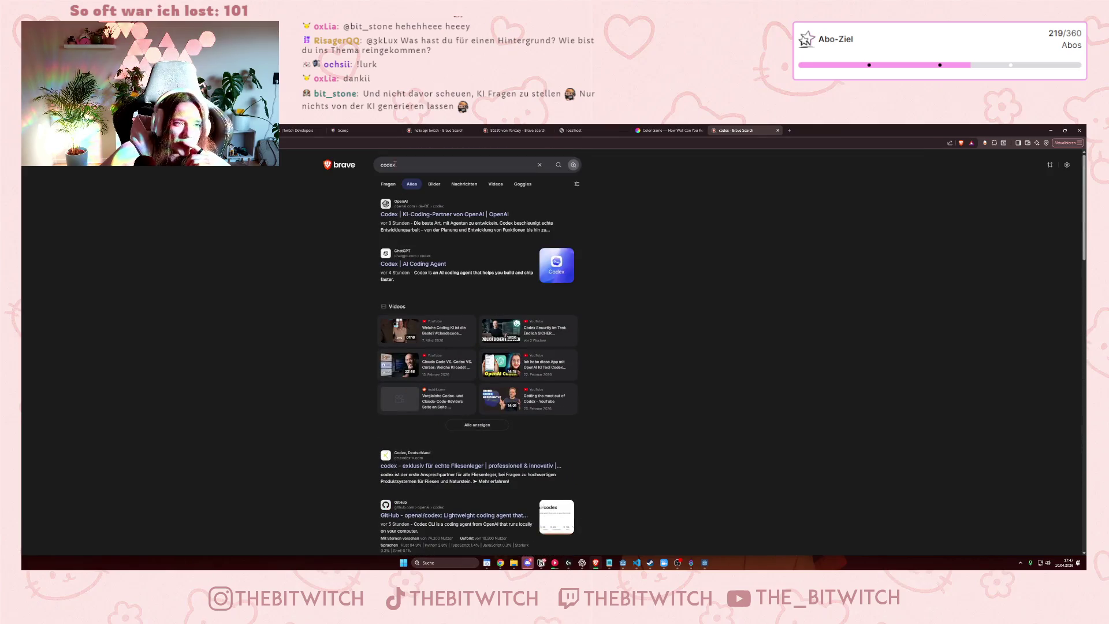
Go to codedex.io and scroll through its homepage.
click(394, 164)
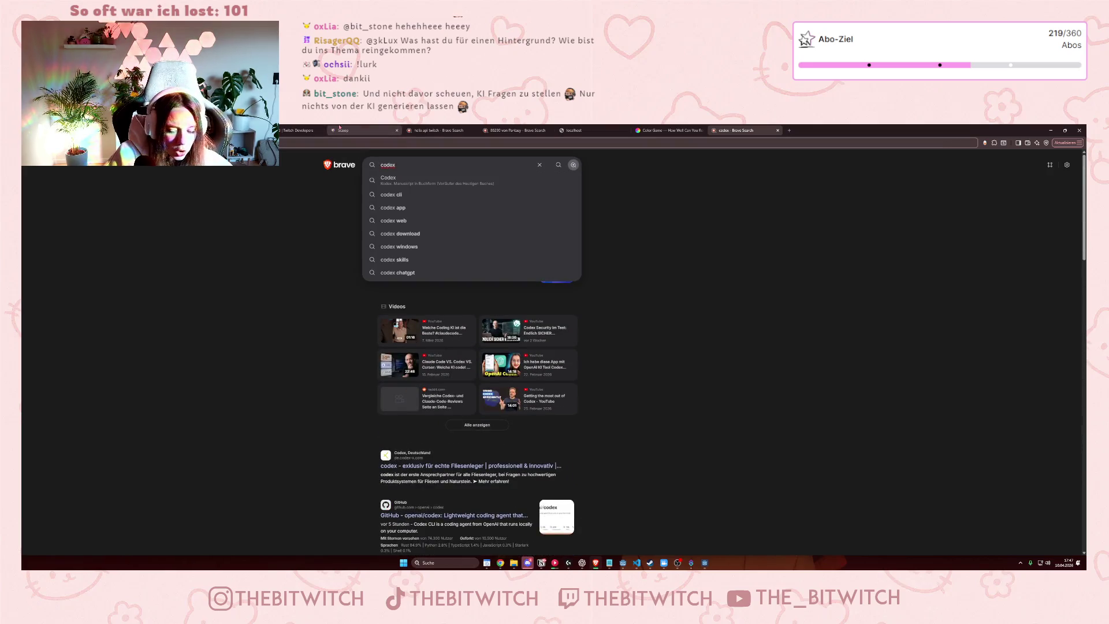
click(347, 143)
text(codedex.io)
key(Return)
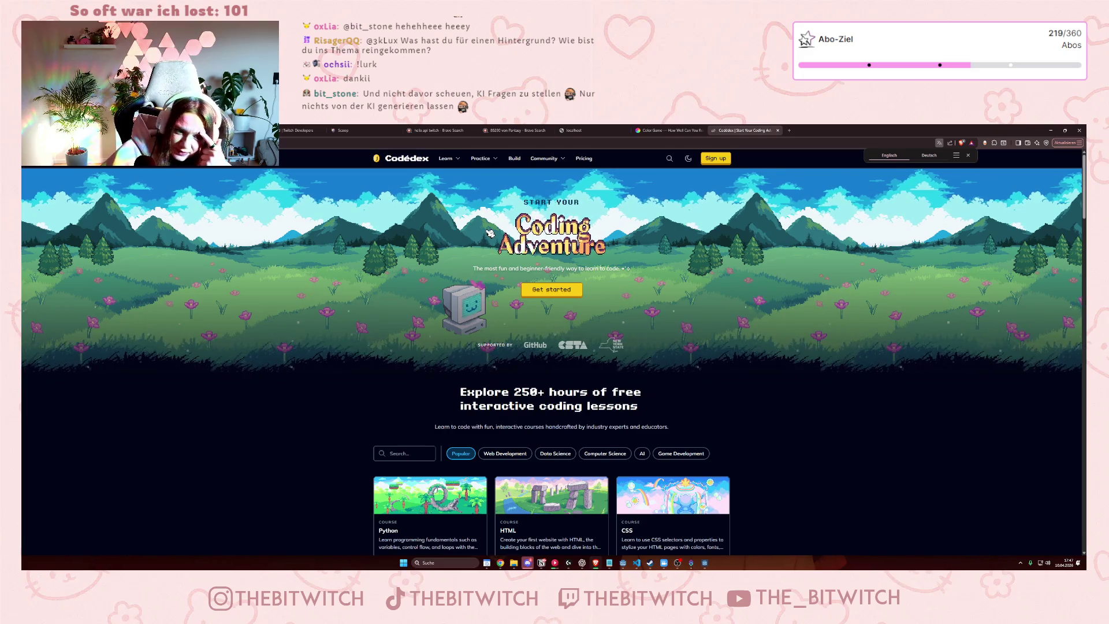
scroll(480, 254, down, 3)
scroll(478, 264, down, 10)
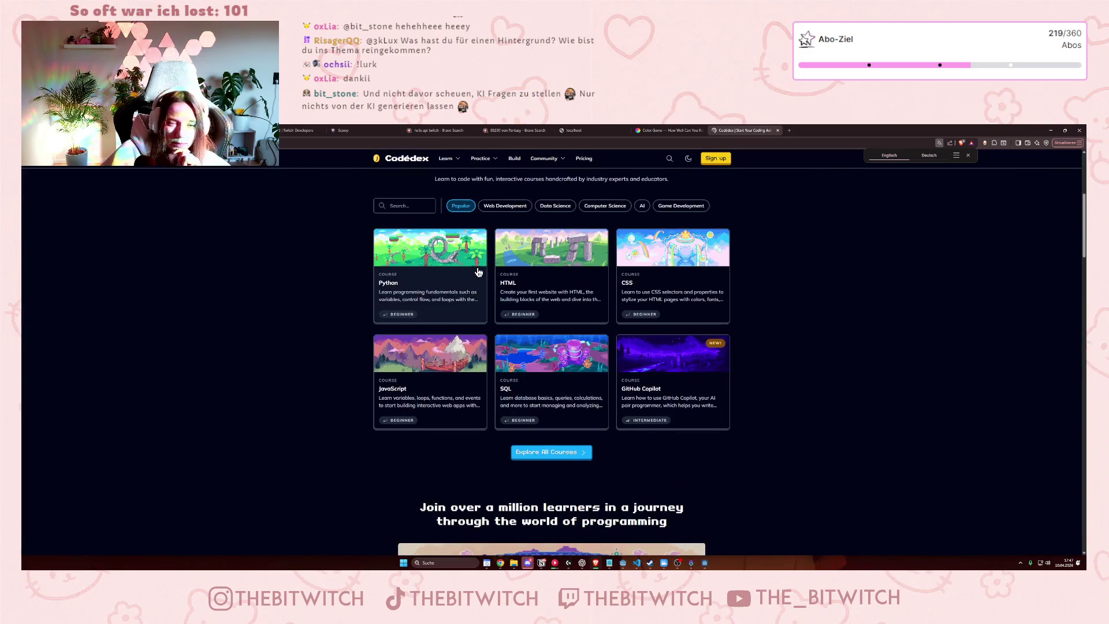
scroll(480, 276, up, 3)
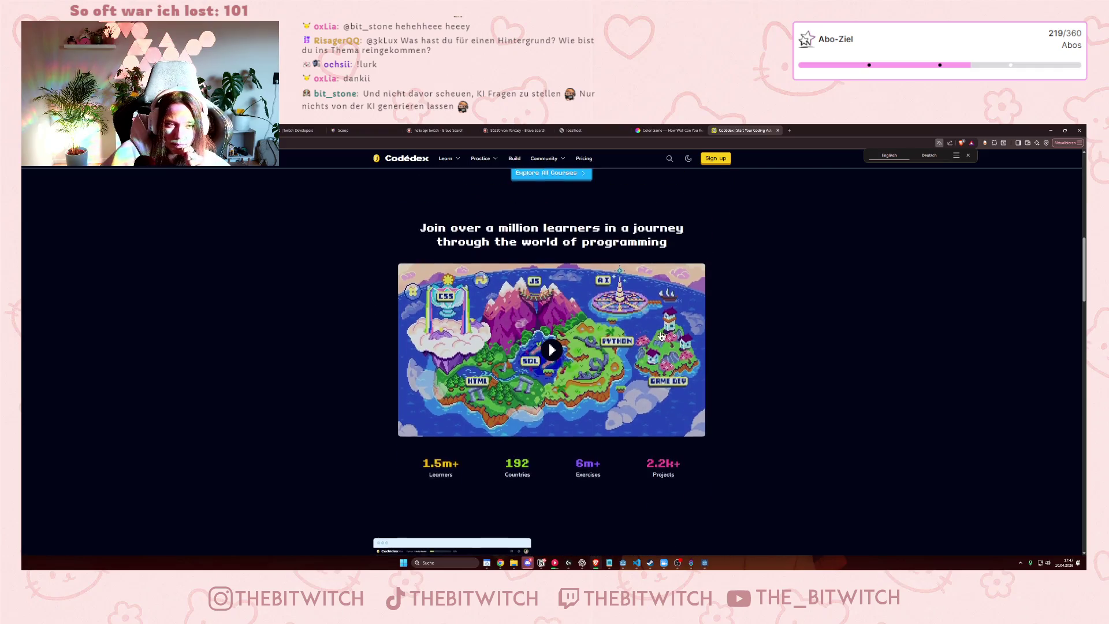
scroll(669, 339, down, 4)
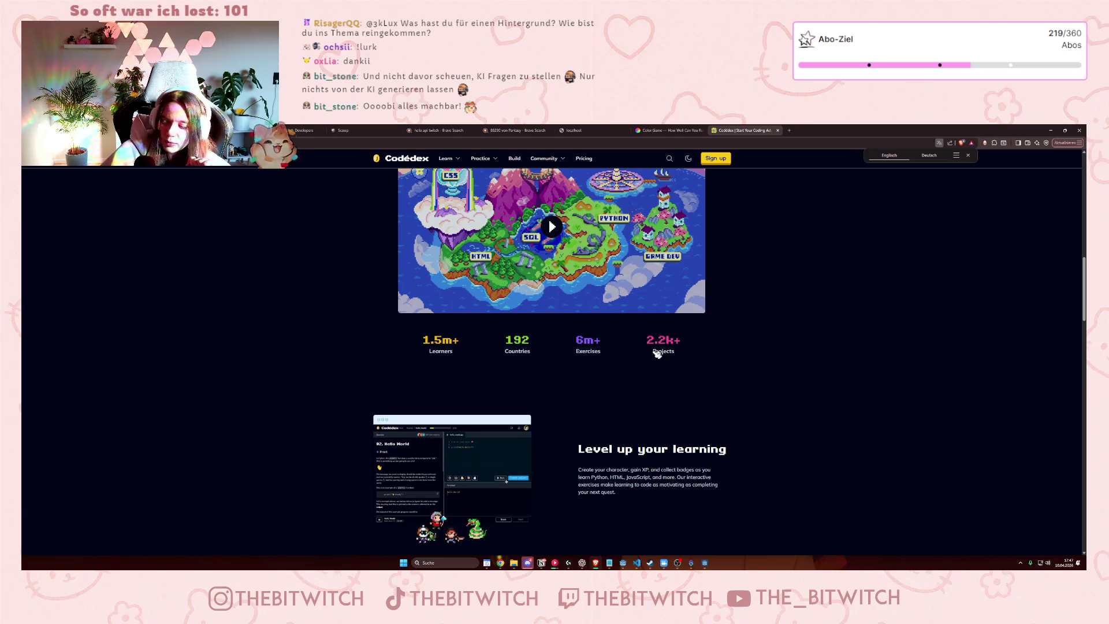
scroll(658, 353, down, 8)
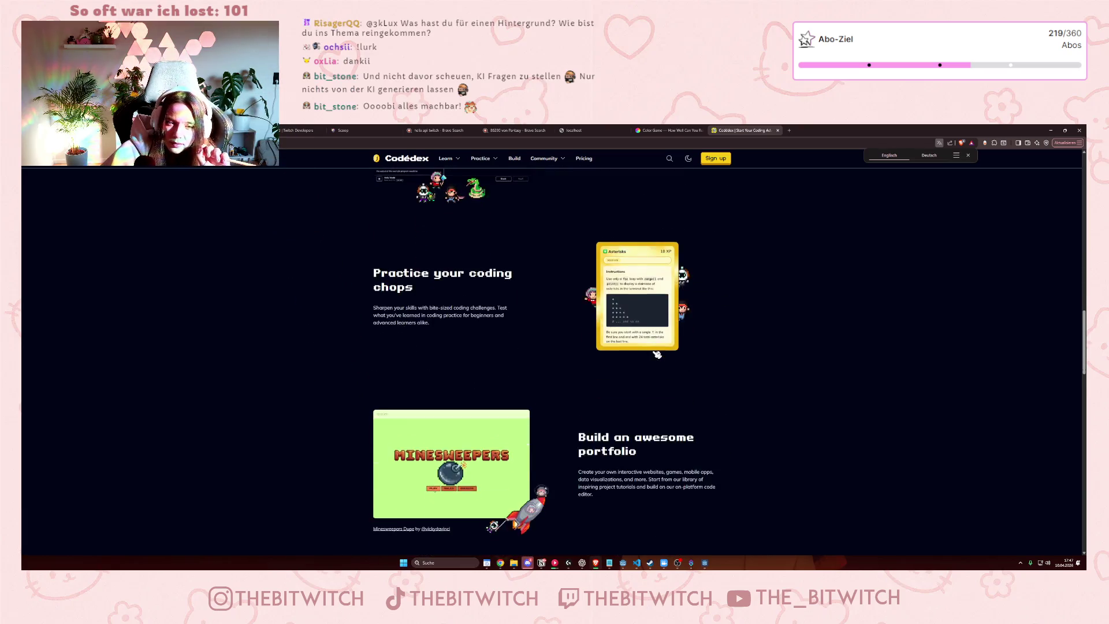
scroll(657, 350, up, 1)
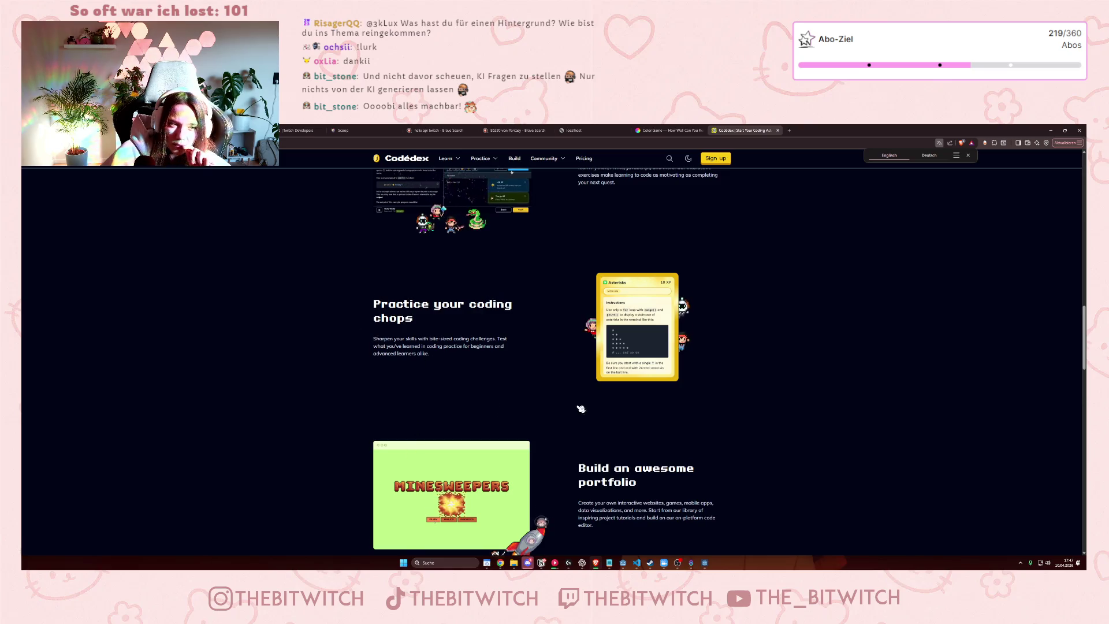
scroll(576, 410, down, 6)
scroll(572, 387, up, 8)
scroll(569, 377, up, 15)
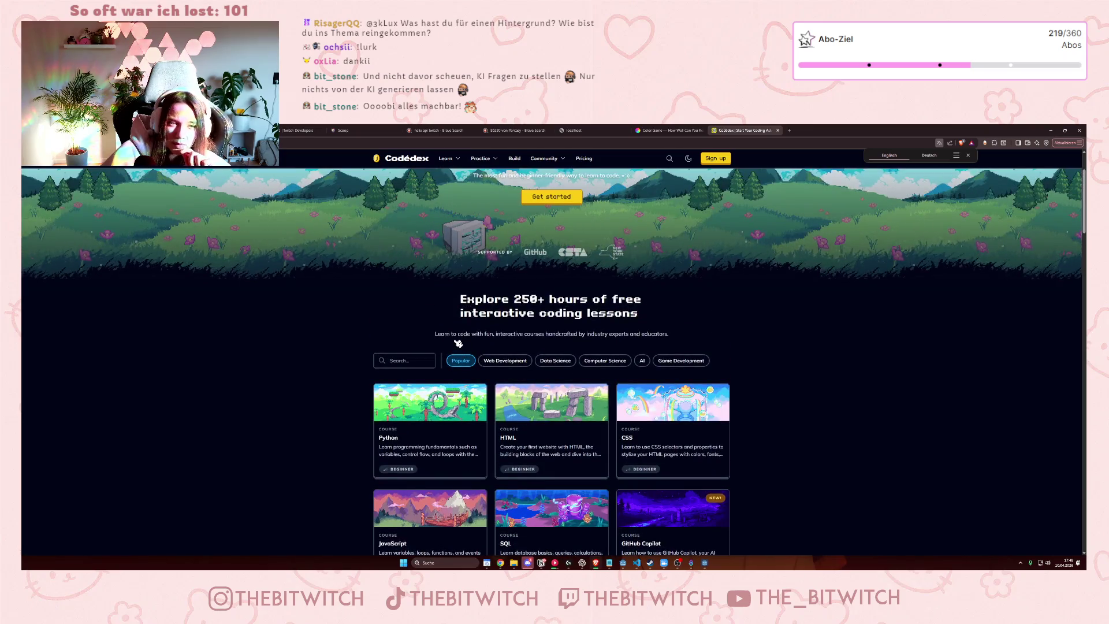
scroll(459, 344, up, 2)
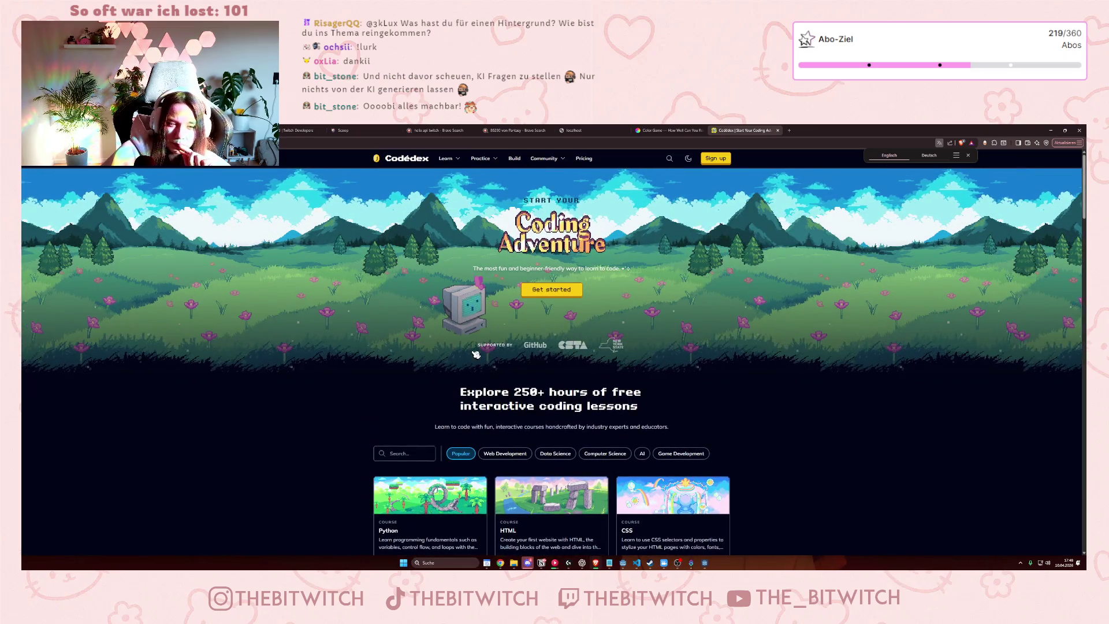
scroll(730, 396, down, 2)
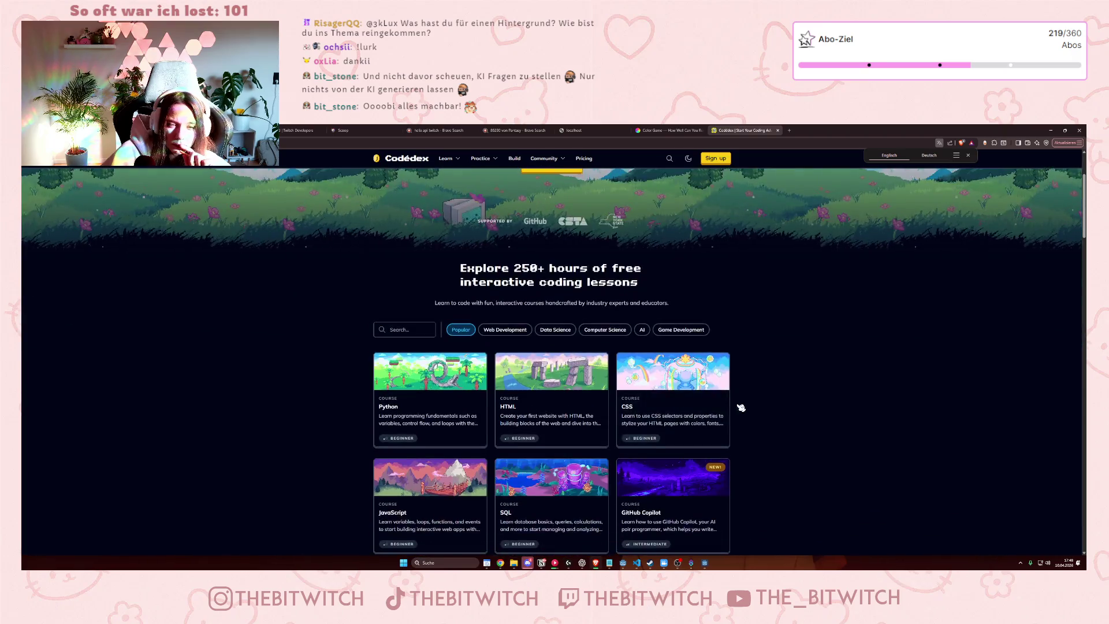
scroll(722, 416, down, 1)
Open Explore All Courses and scroll through the Codédex Course Catalog.
click(586, 484)
scroll(614, 475, down, 10)
scroll(591, 507, down, 6)
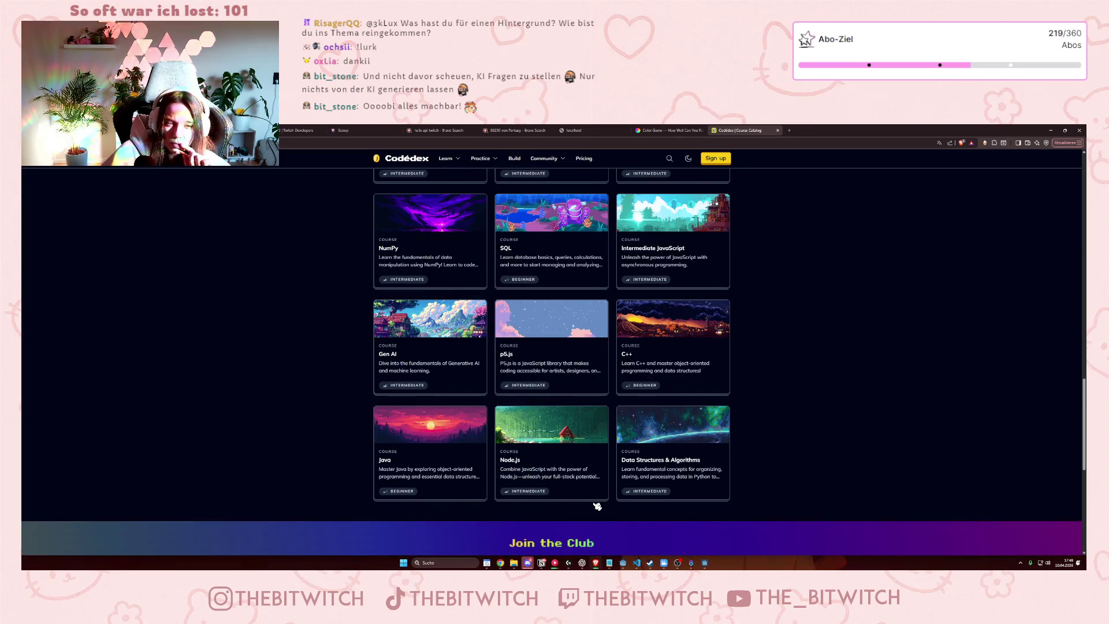
scroll(600, 490, up, 3)
scroll(636, 476, up, 13)
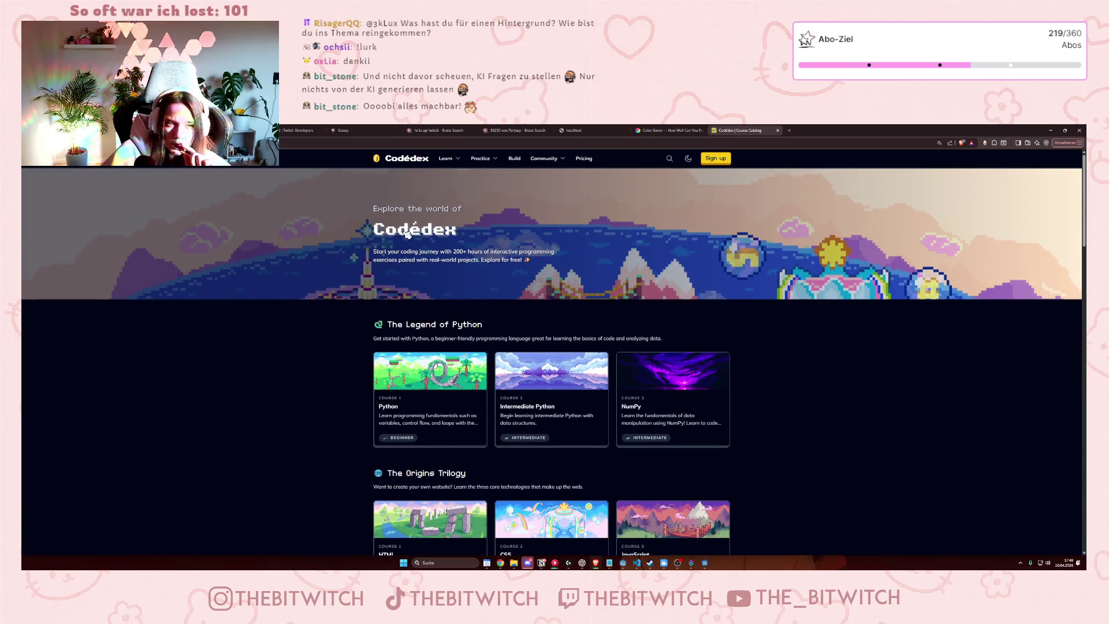
click(406, 158)
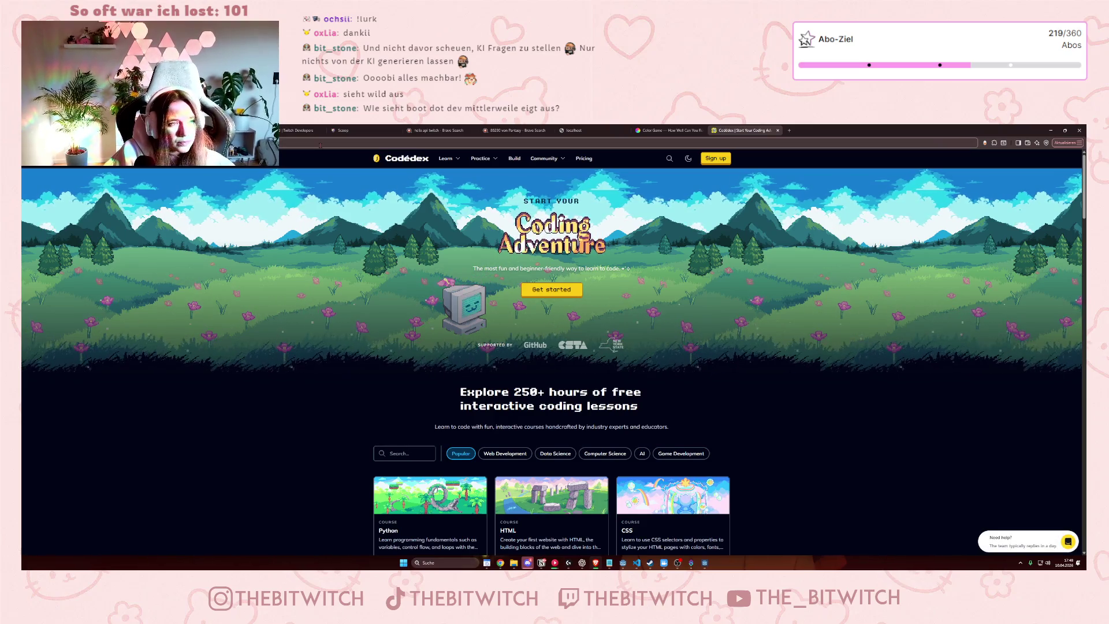
Load the Boot.dev website in place of Codédex.
key(Return)
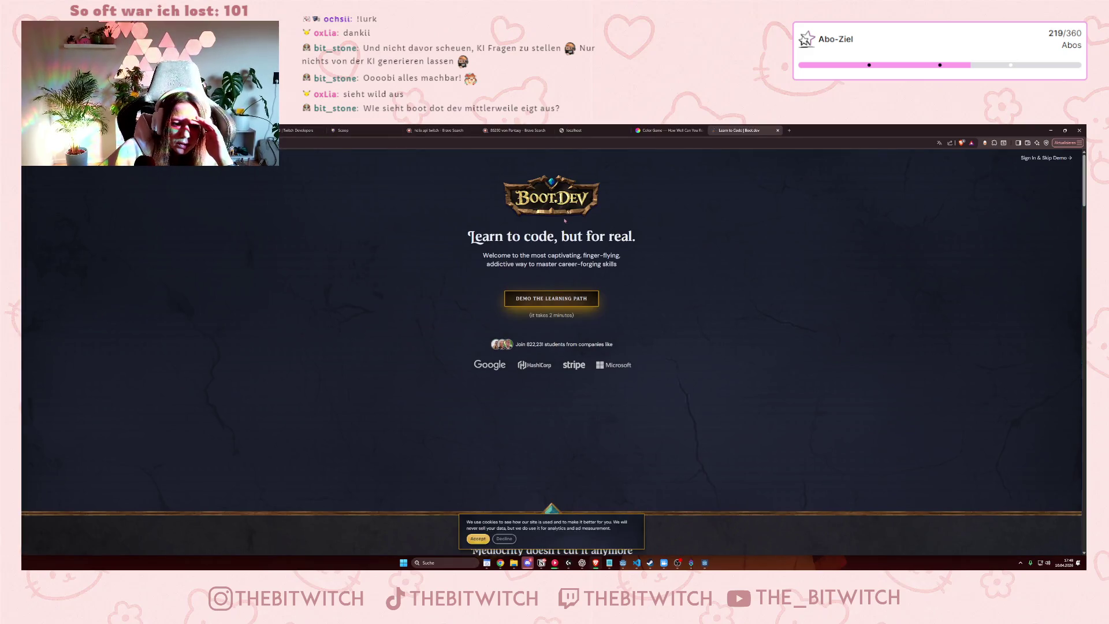
Accept the Boot.dev cookie notice and scroll through the landing page.
scroll(560, 362, down, 2)
click(478, 539)
scroll(645, 337, up, 2)
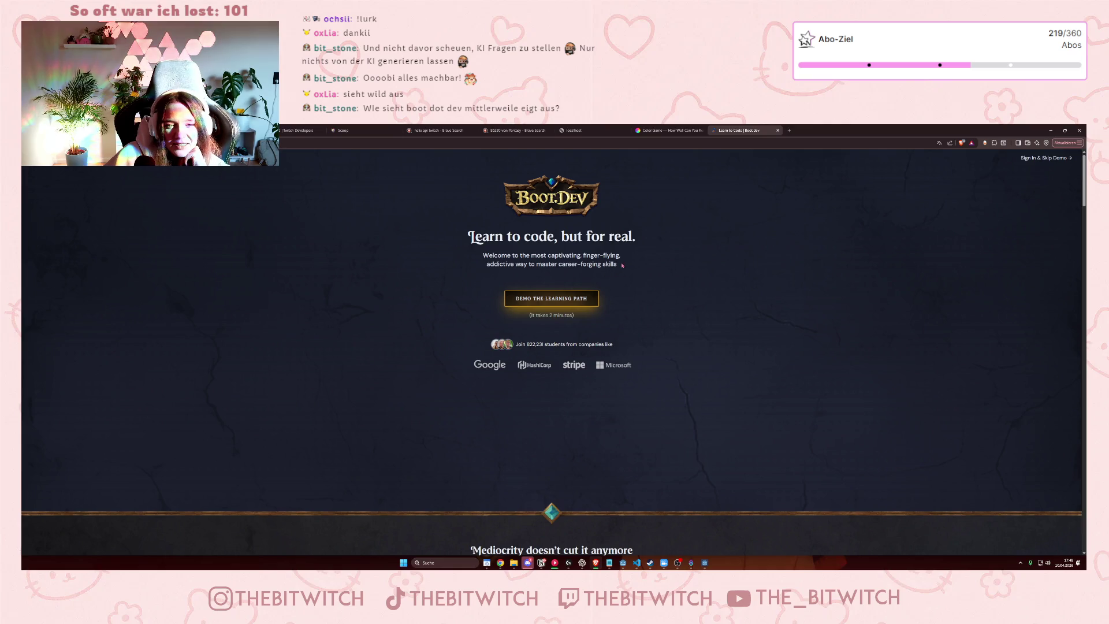
scroll(622, 265, down, 3)
scroll(623, 266, up, 3)
scroll(619, 267, down, 10)
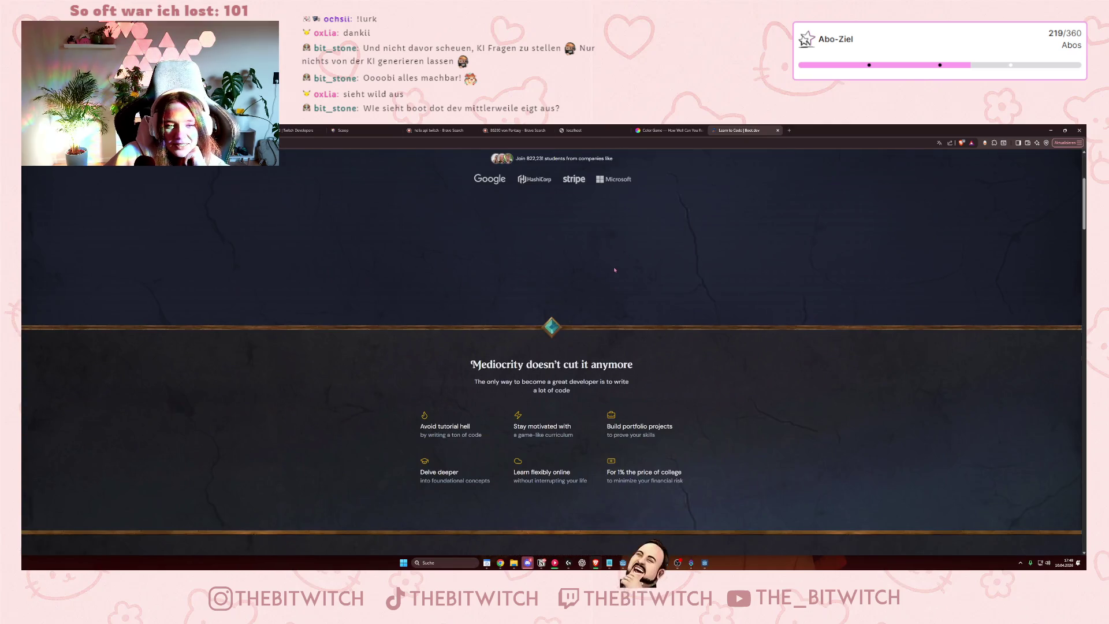
scroll(614, 277, down, 5)
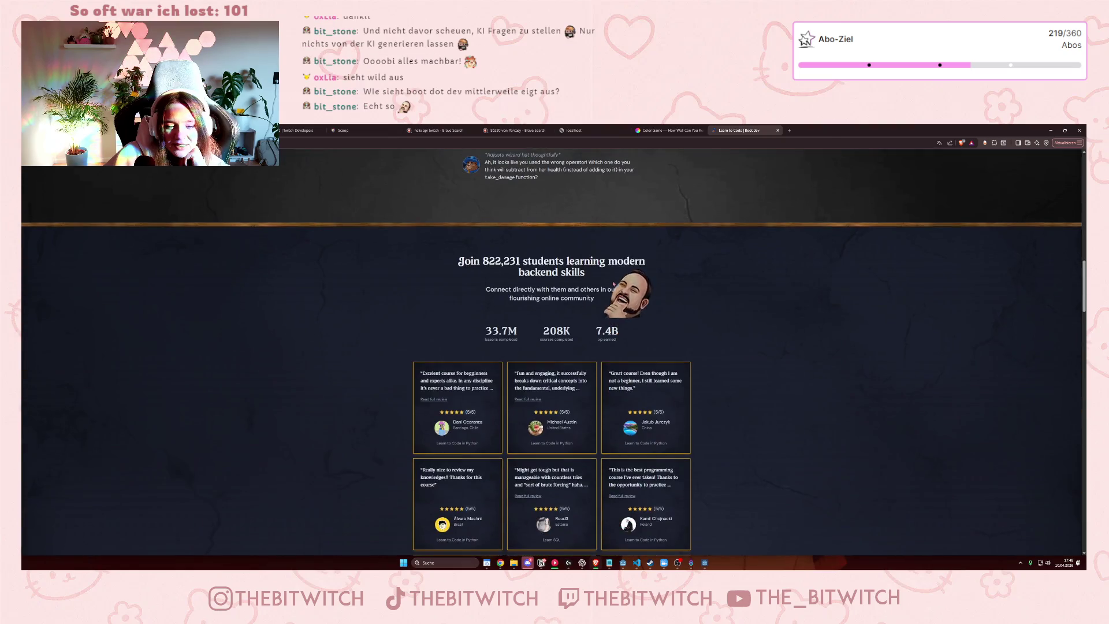
scroll(611, 323, down, 5)
scroll(610, 341, down, 3)
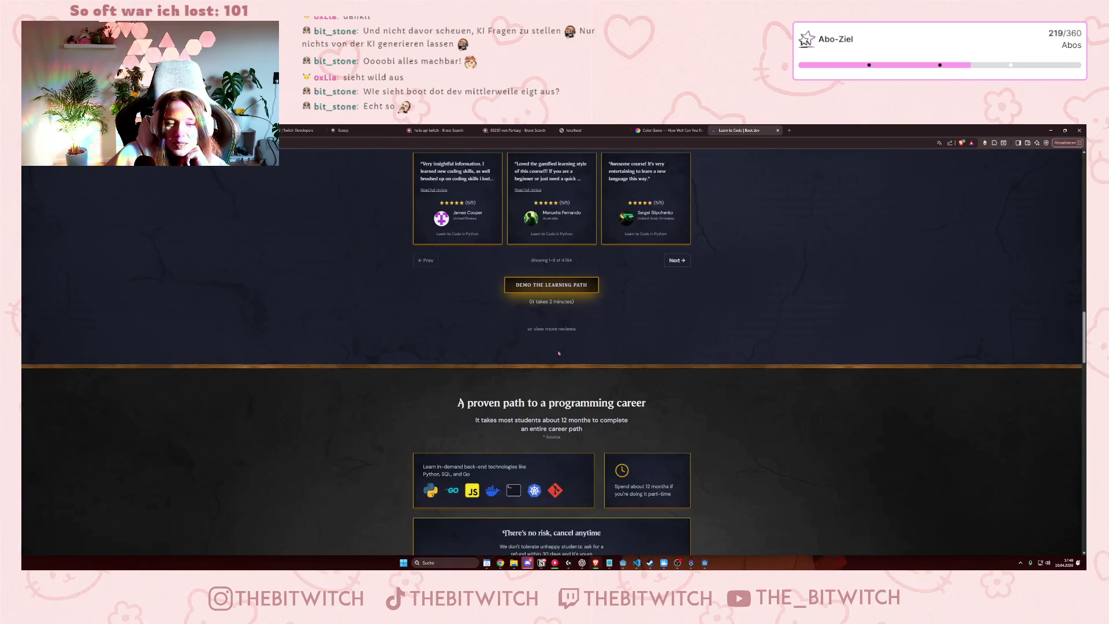
scroll(591, 354, down, 10)
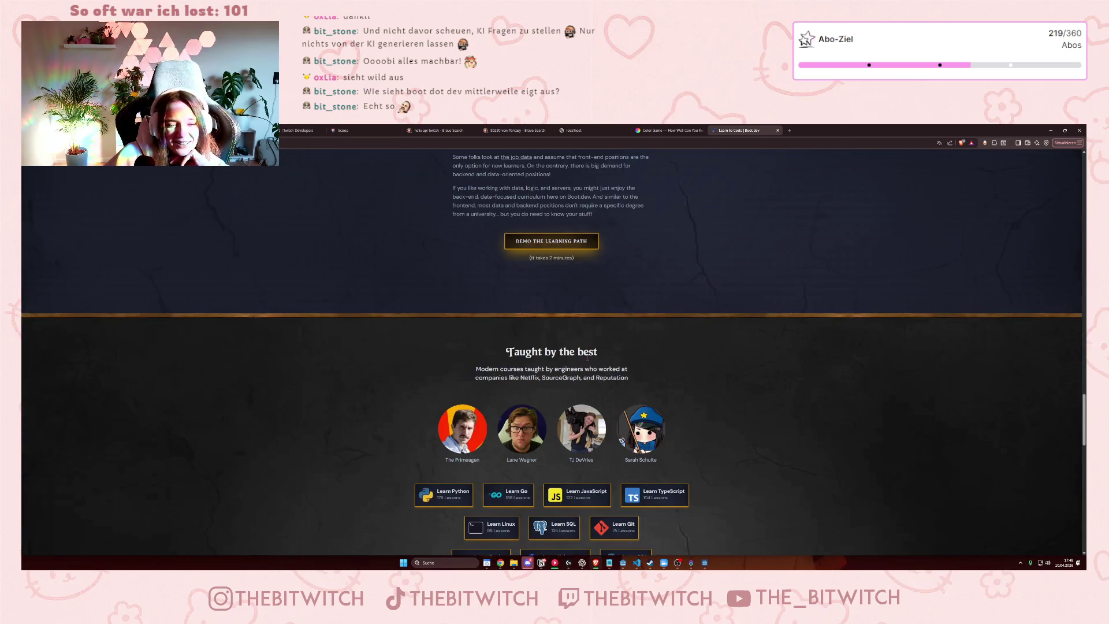
scroll(586, 357, down, 7)
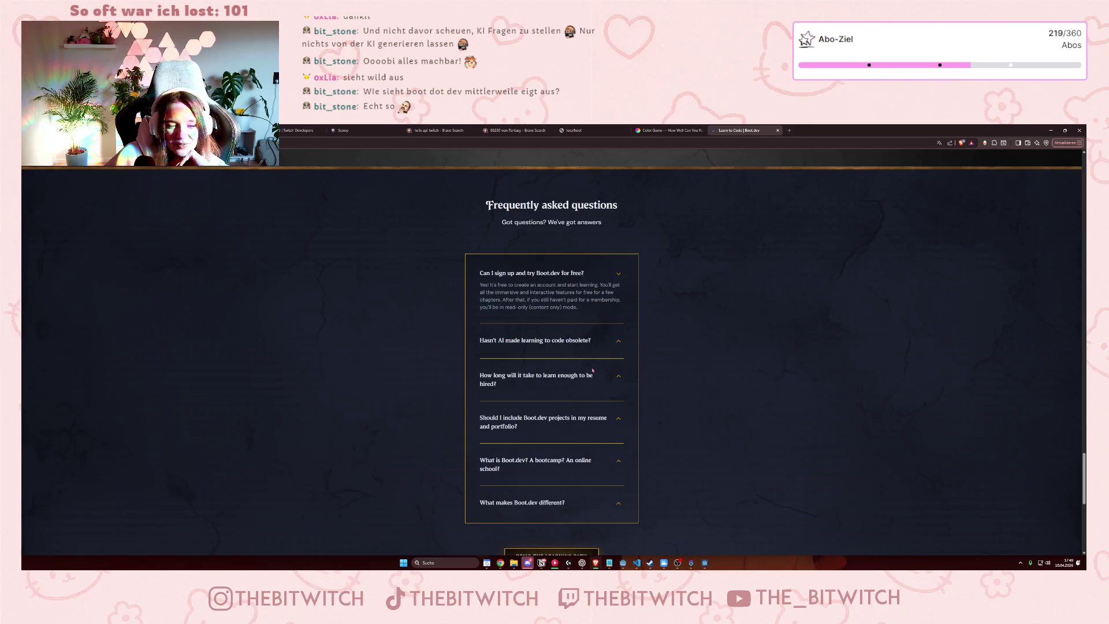
scroll(590, 372, down, 5)
scroll(601, 381, up, 3)
scroll(612, 390, down, 3)
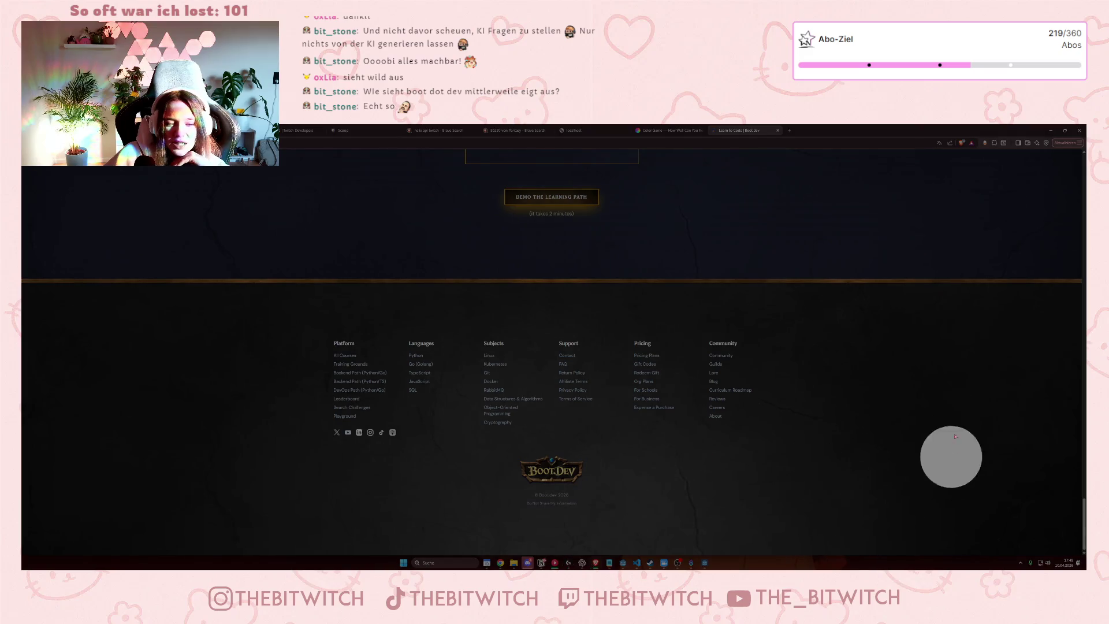
scroll(930, 462, up, 6)
scroll(898, 452, up, 10)
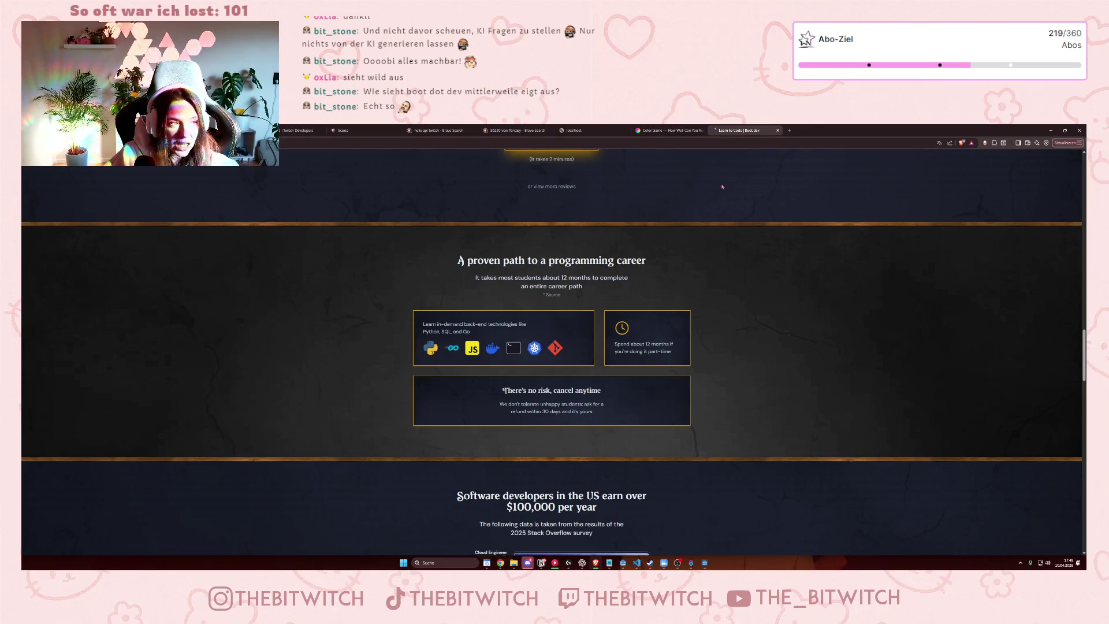
Go back to the Codédex home page, then minimize the browser to reveal Godot.
key(Return)
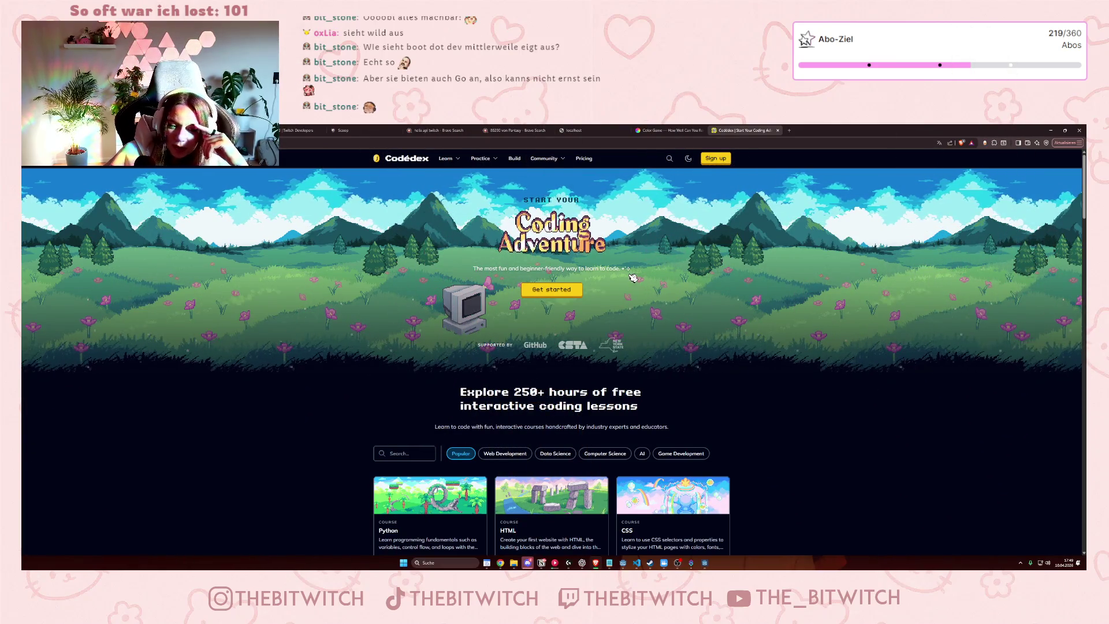
scroll(633, 278, down, 3)
scroll(635, 273, down, 2)
scroll(636, 273, up, 5)
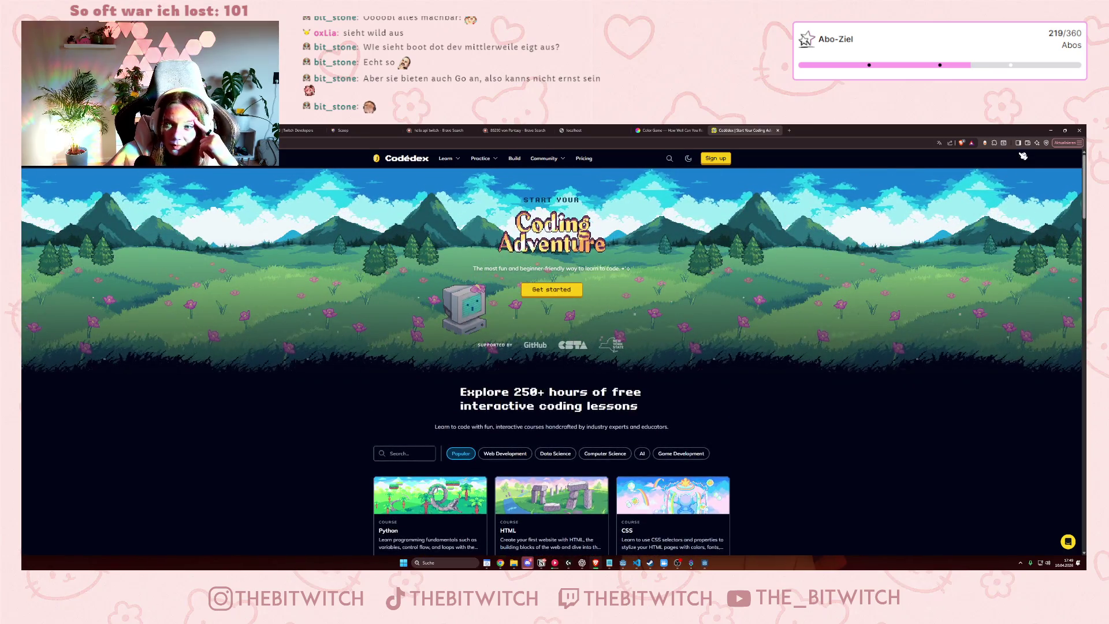
click(1050, 130)
mouse_move(893, 297)
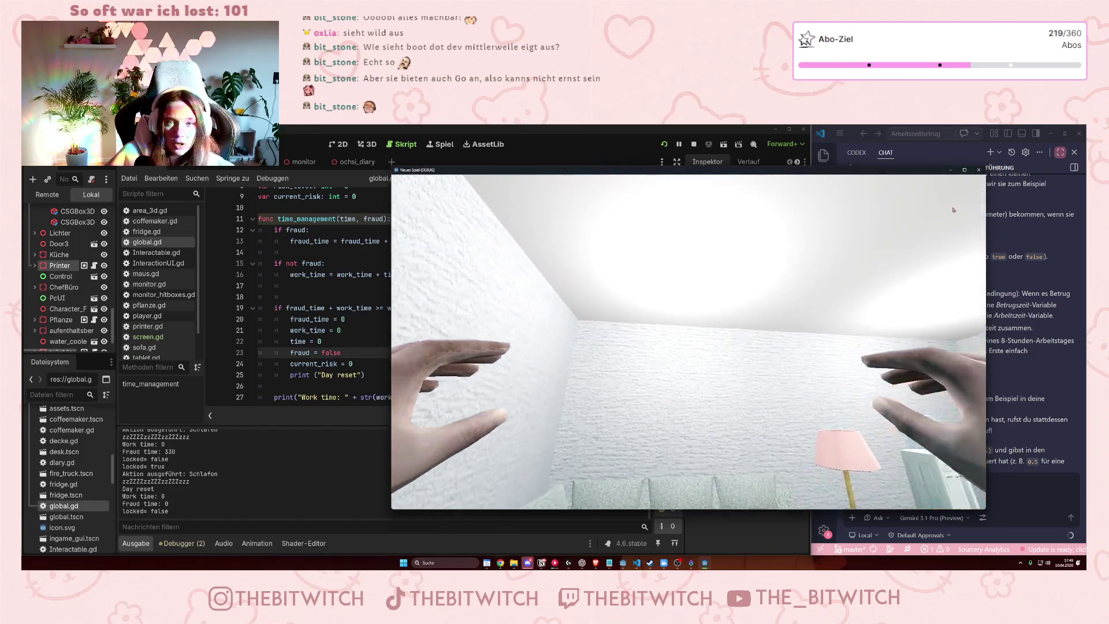
Close the running office game window to end debugging and return to global.gd.
click(977, 170)
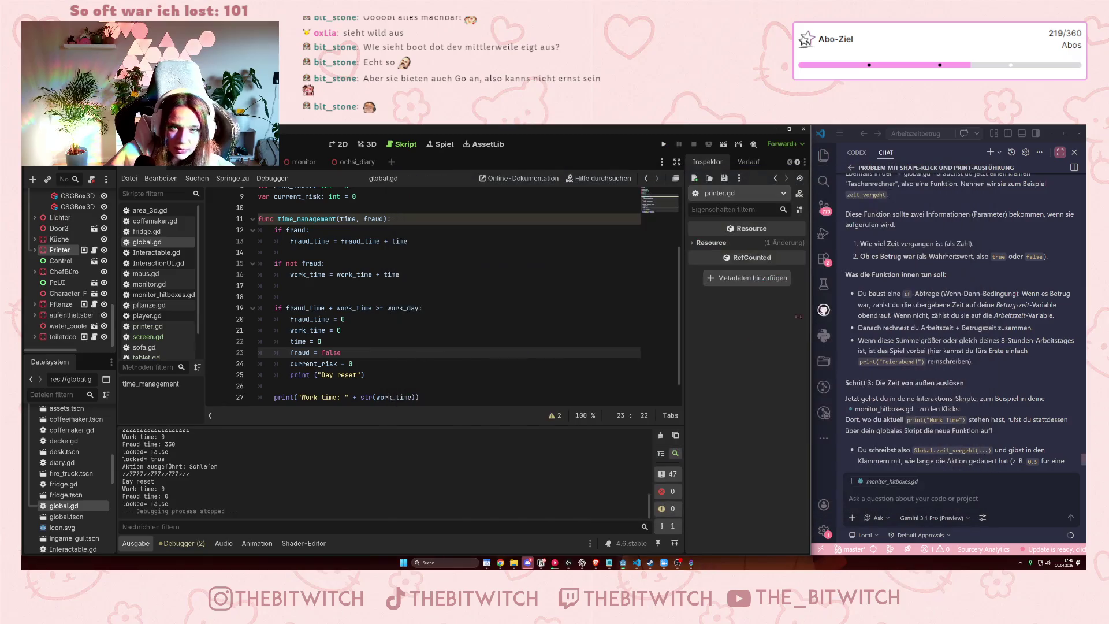